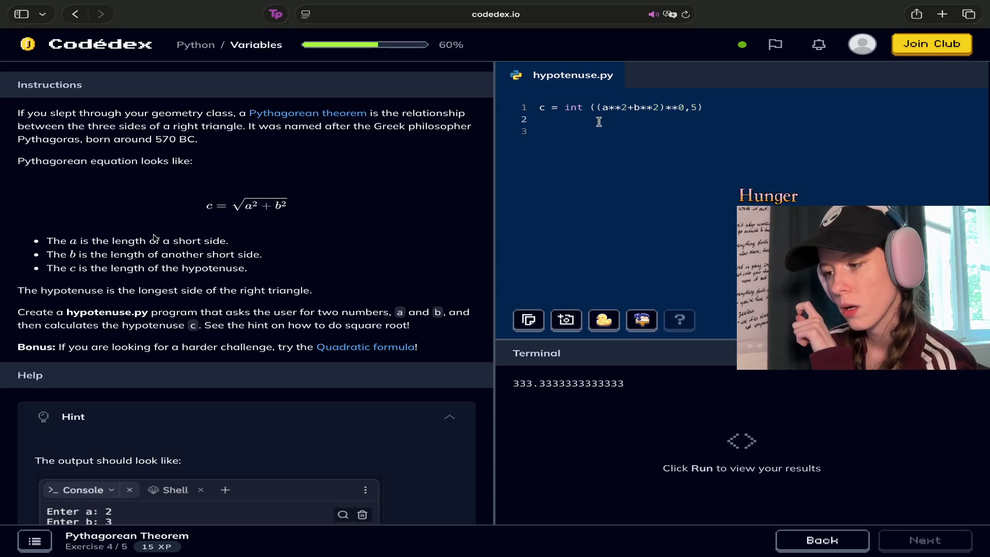
# Add print (c) on line 3, below the c = int((a**2+b**2)**0,5) line.
pyautogui.scroll(10, 363, 254)
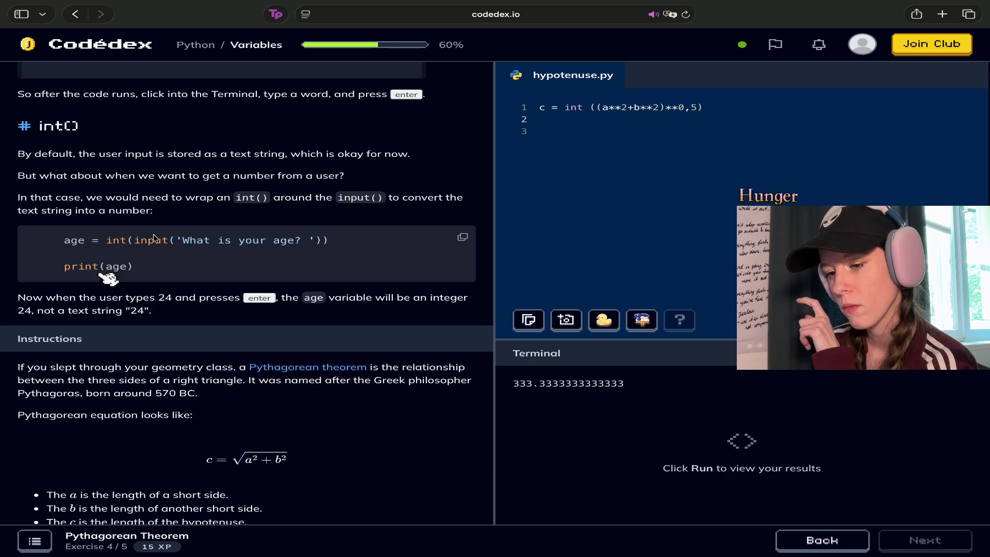
pyautogui.press('Down')
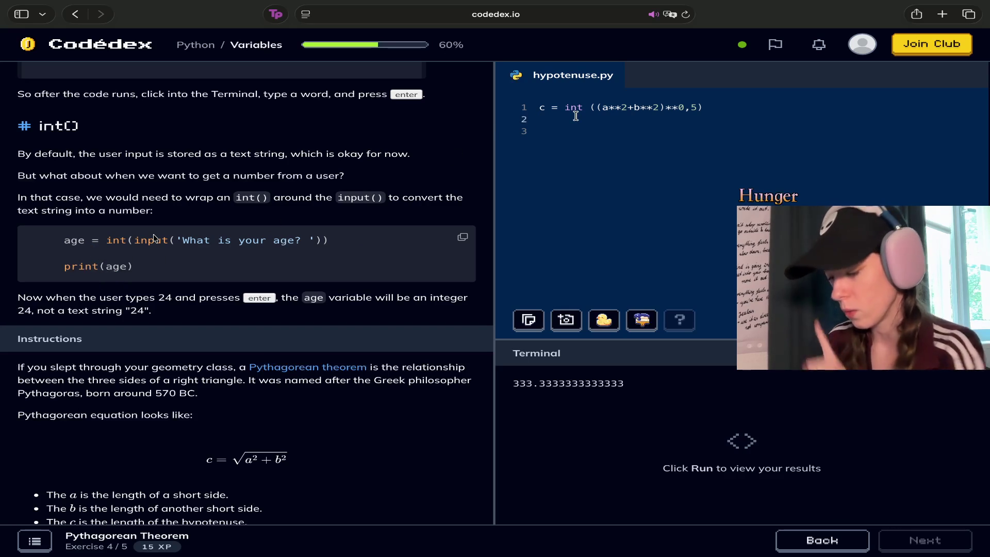
pyautogui.write('print ')
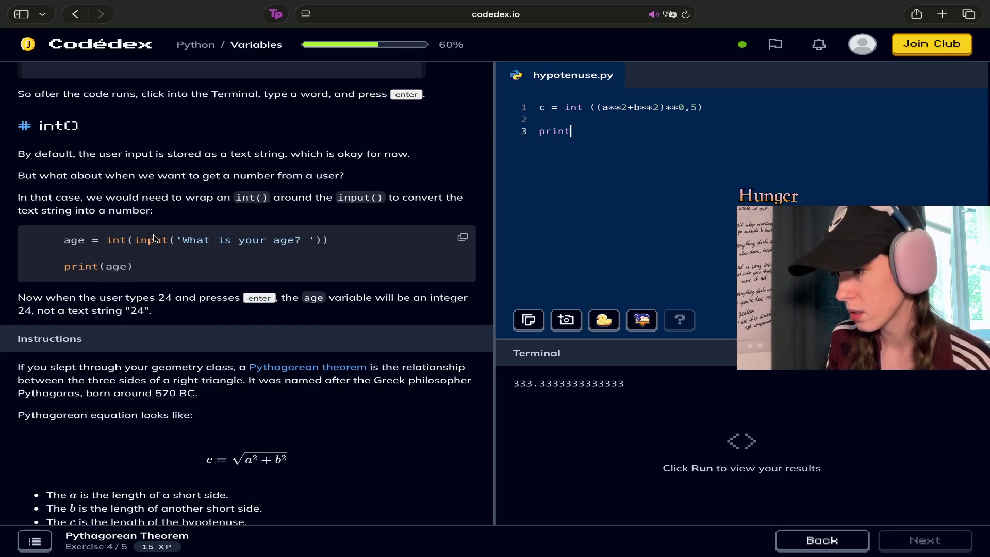
pyautogui.write('(c')
pyautogui.press('Up')
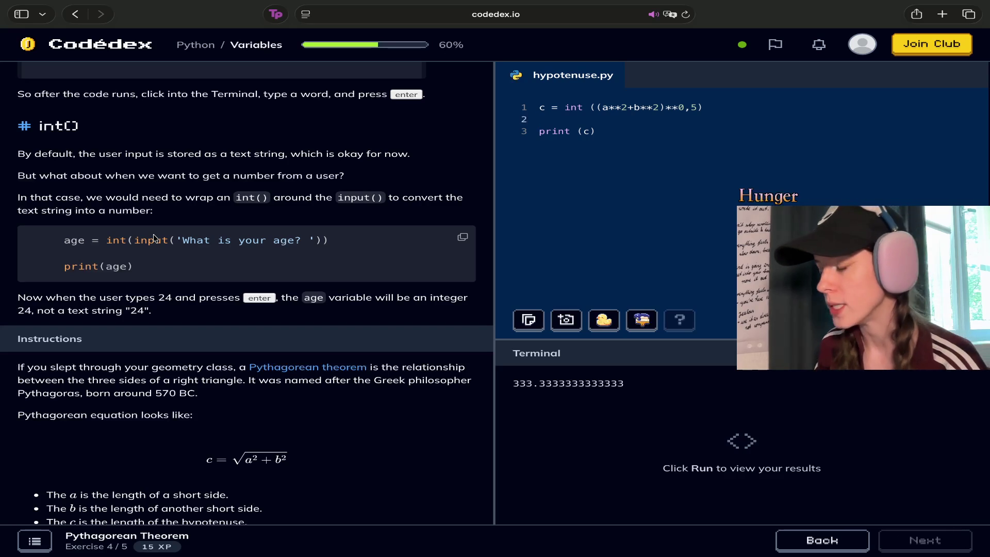
pyautogui.click(597, 110)
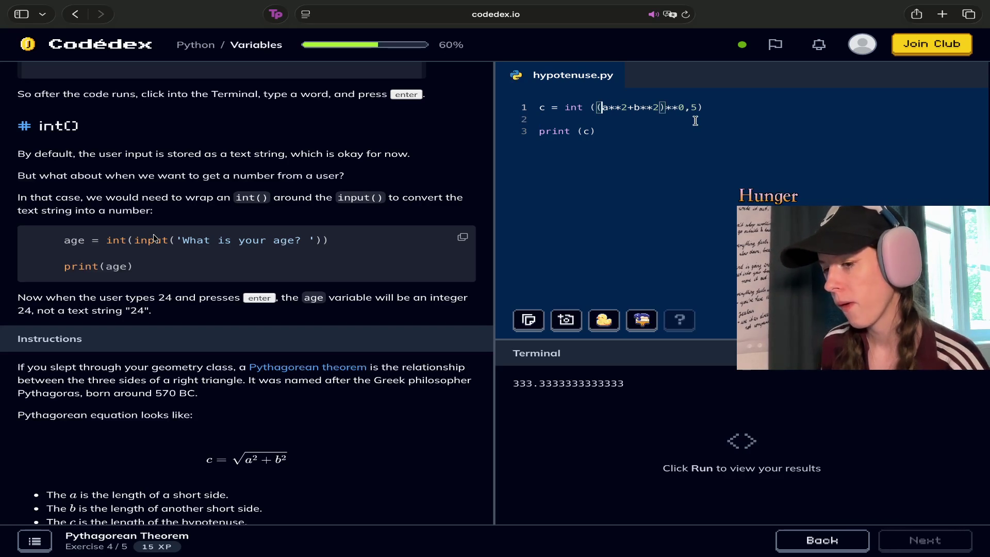
# Insert input before a and before b, giving (input a**2+input b**2) in the formula.
pyautogui.write('input')
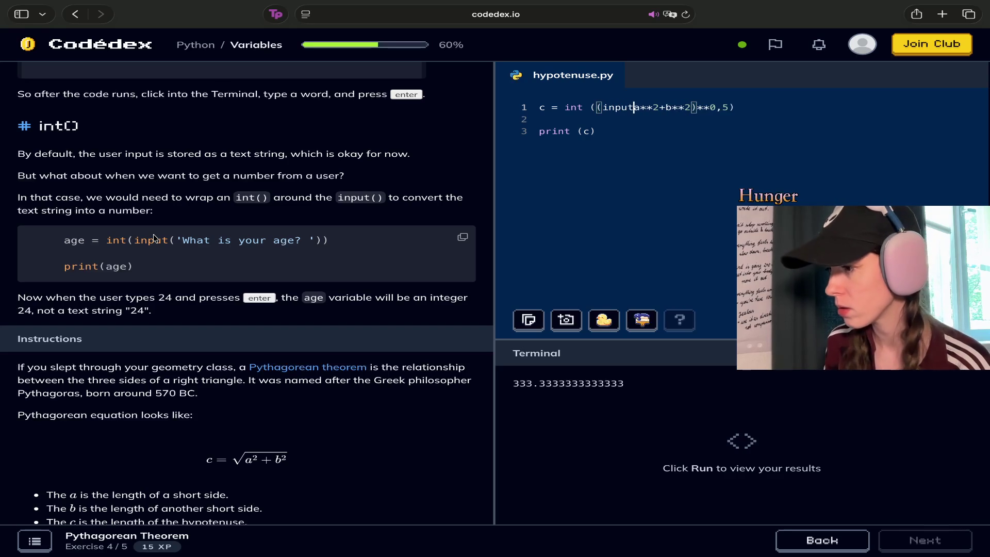
pyautogui.press('Right')
pyautogui.press('Right')
pyautogui.press('Right')
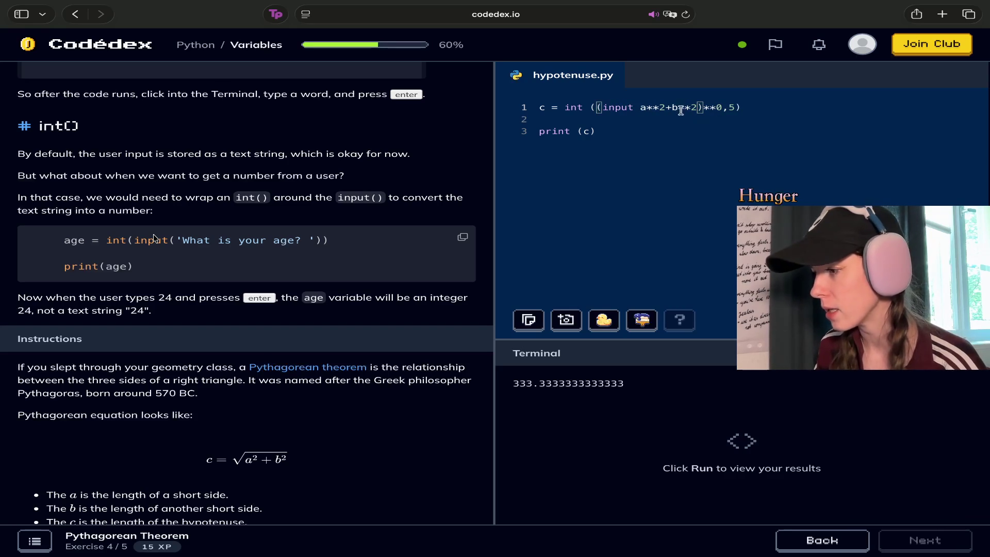
pyautogui.write('input')
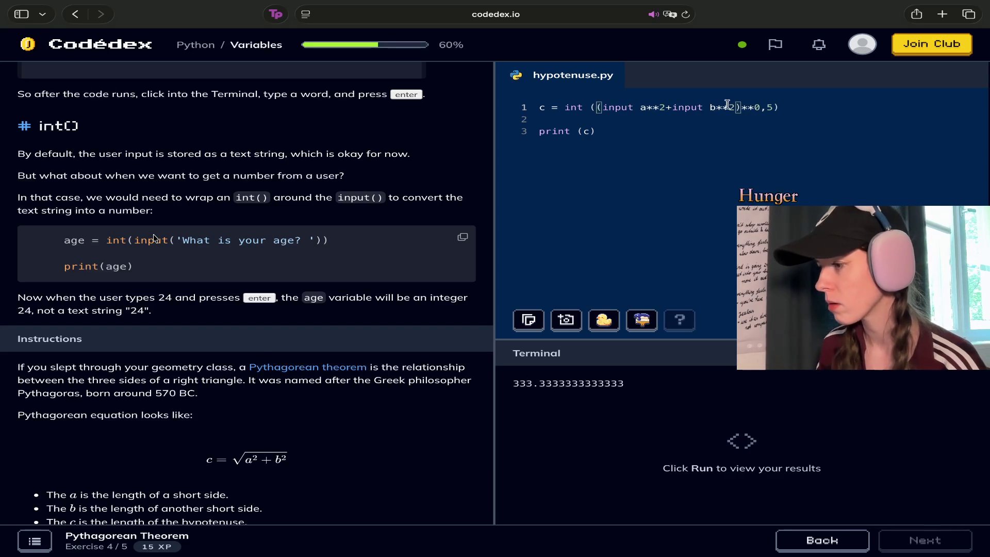
# Run the program, which fails with SyntaxError: invalid syntax.
pyautogui.click(624, 129)
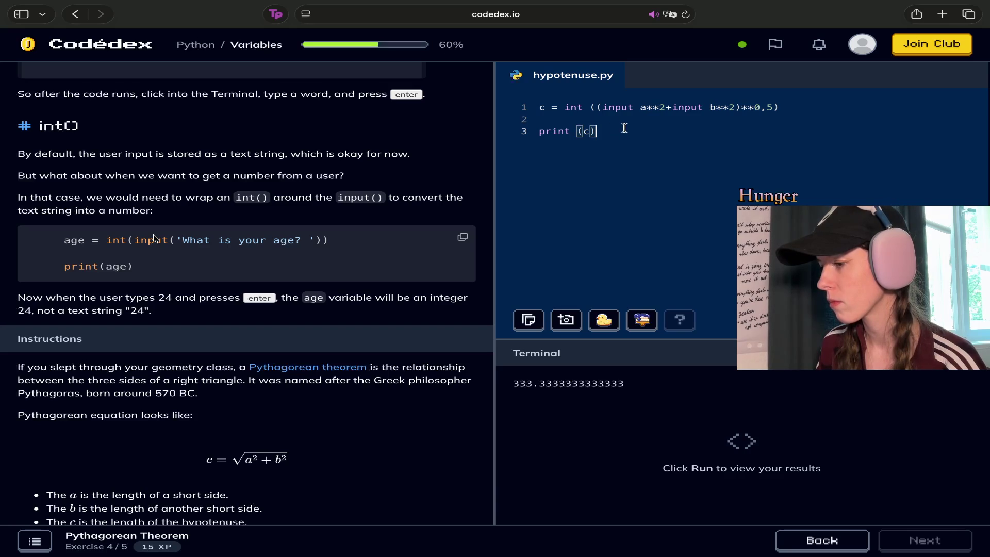
pyautogui.press('super+Return')
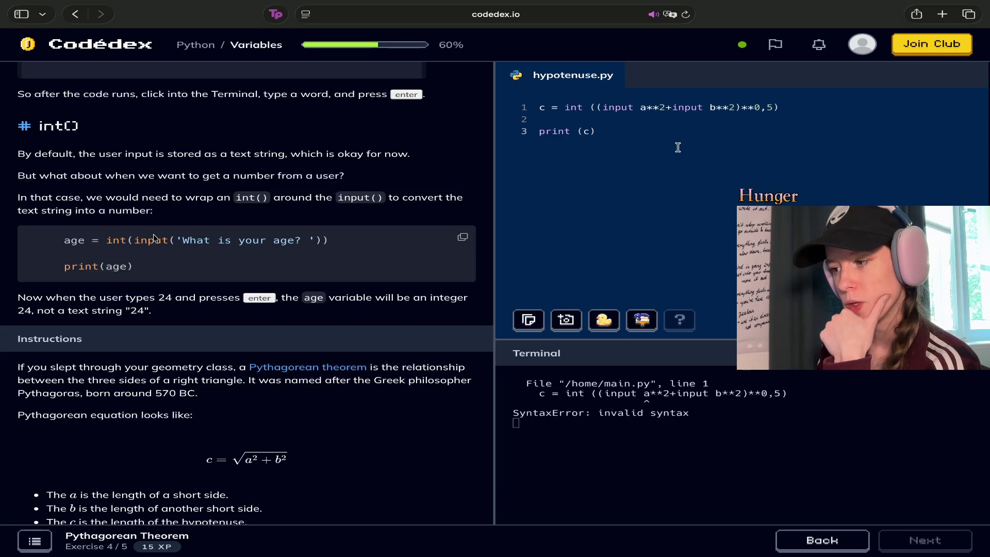
pyautogui.click(641, 107)
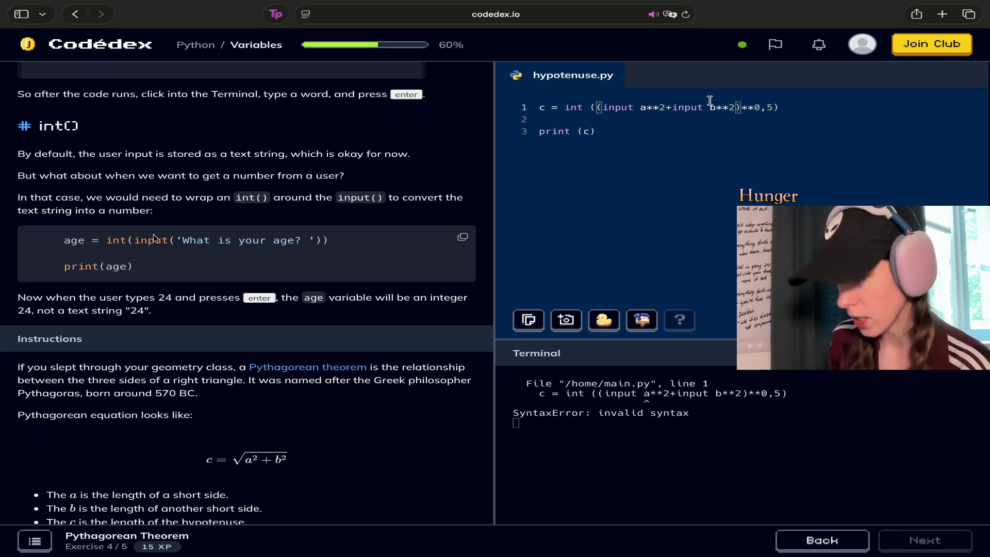
# Rewrite the formula with input ('a') and input ('b'), then rerun to get the a prompt.
pyautogui.write("('")
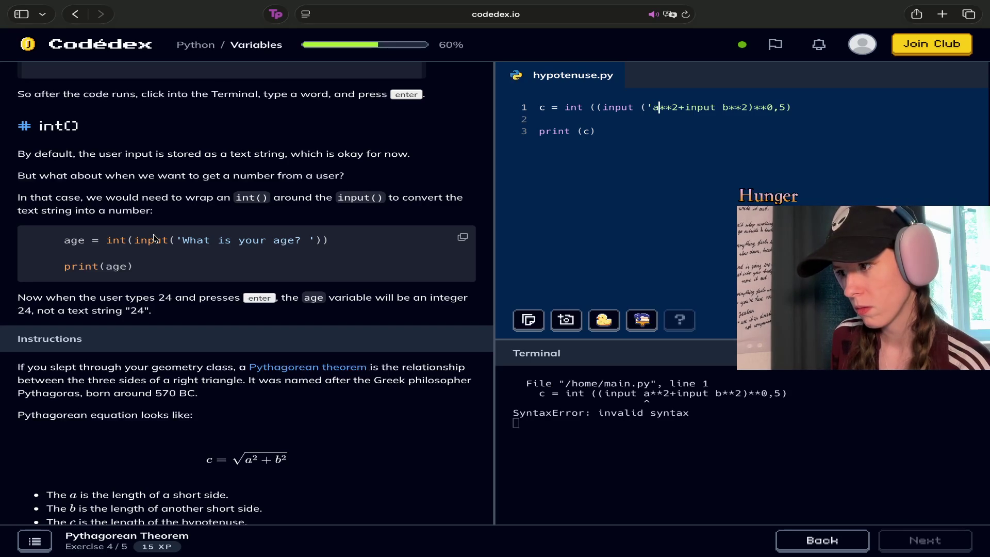
pyautogui.write("')")
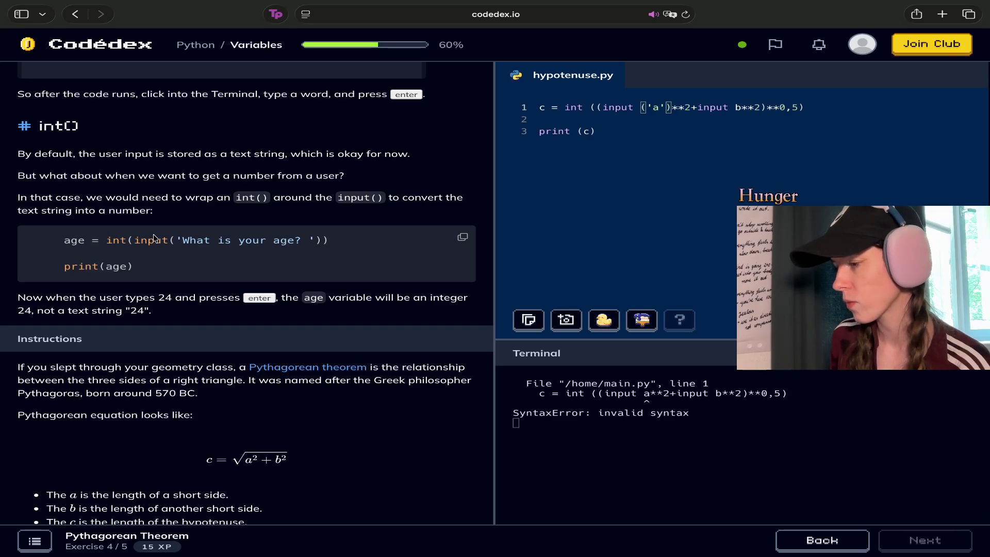
pyautogui.press('Right')
pyautogui.press('Right')
pyautogui.press('Right')
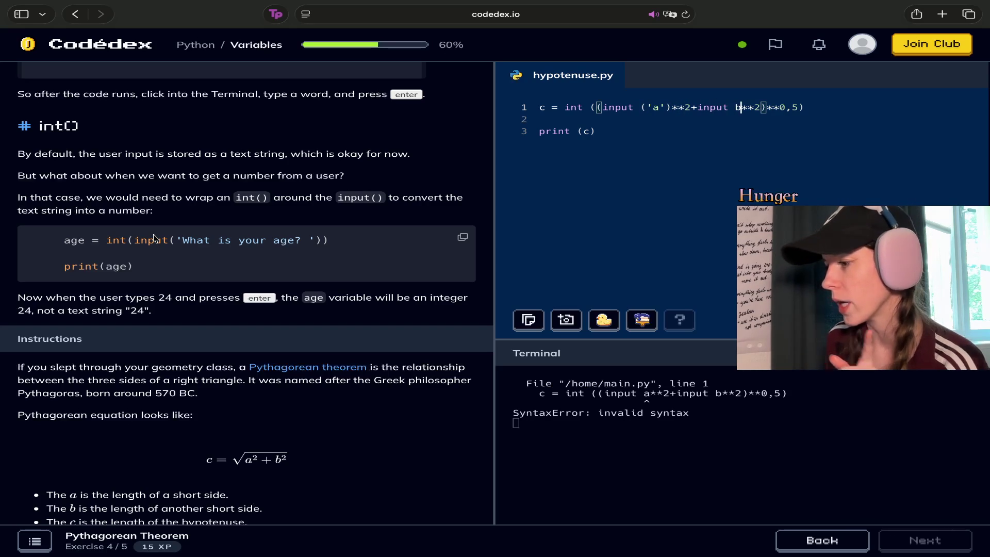
pyautogui.press('BackSpace')
pyautogui.press('BackSpace')
pyautogui.press('BackSpace')
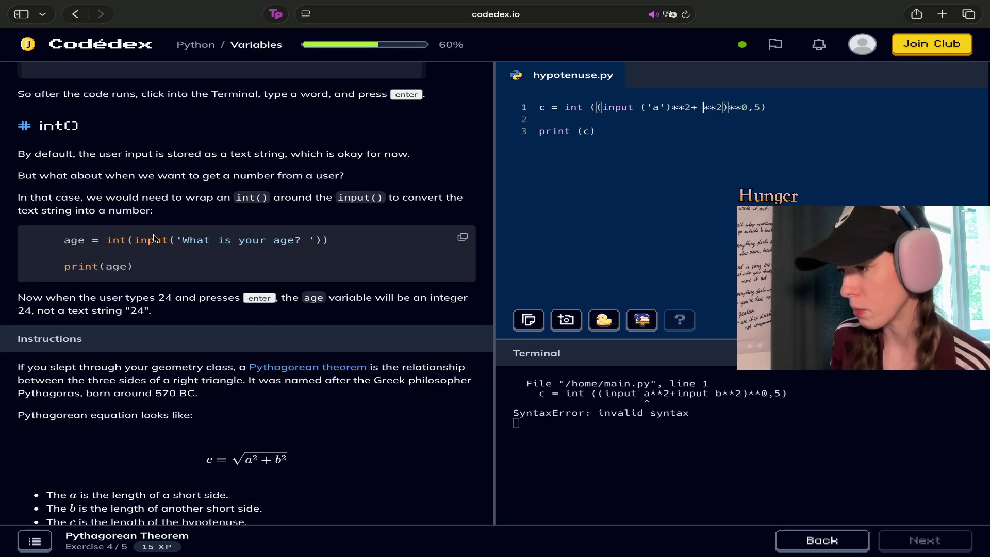
pyautogui.write('input')
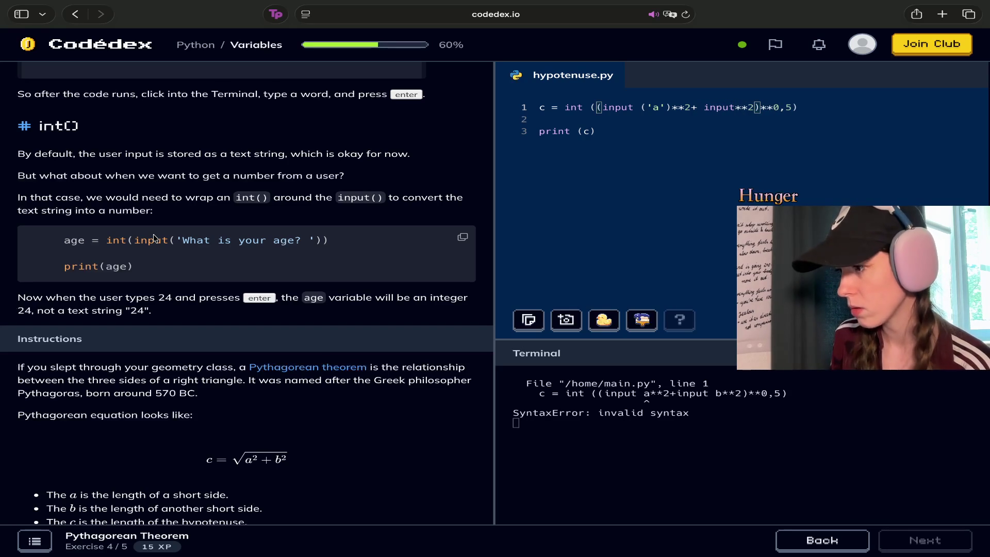
pyautogui.write(" ('")
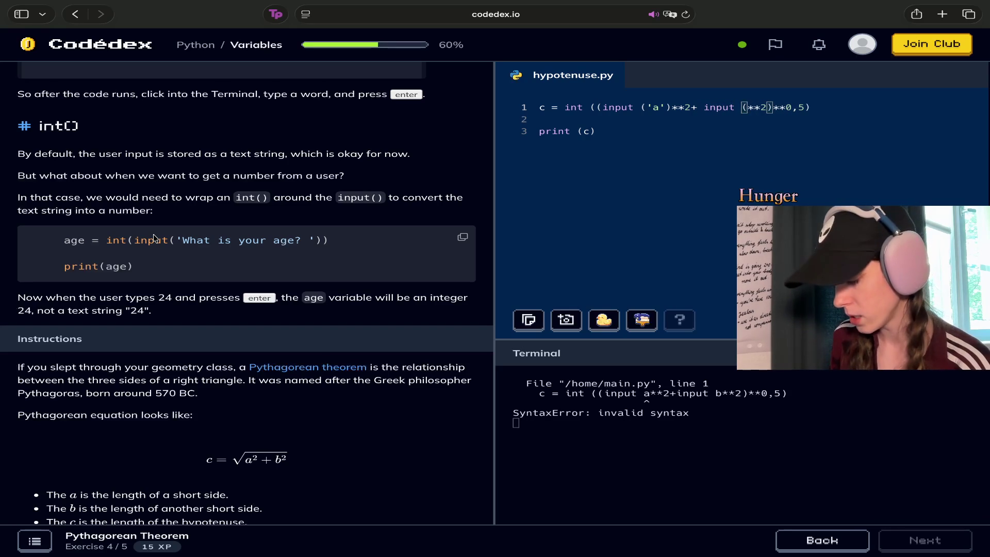
pyautogui.write("b')")
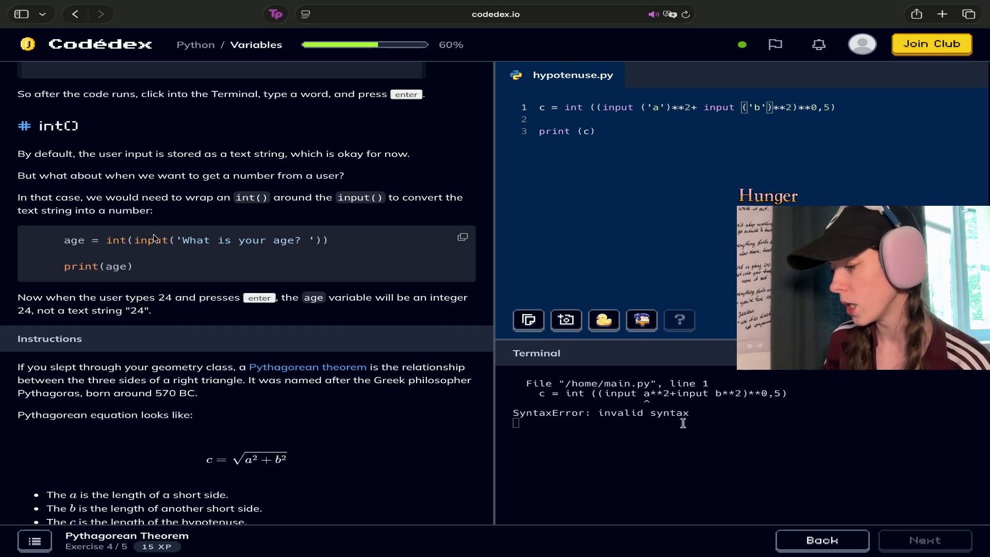
pyautogui.press('super+Return')
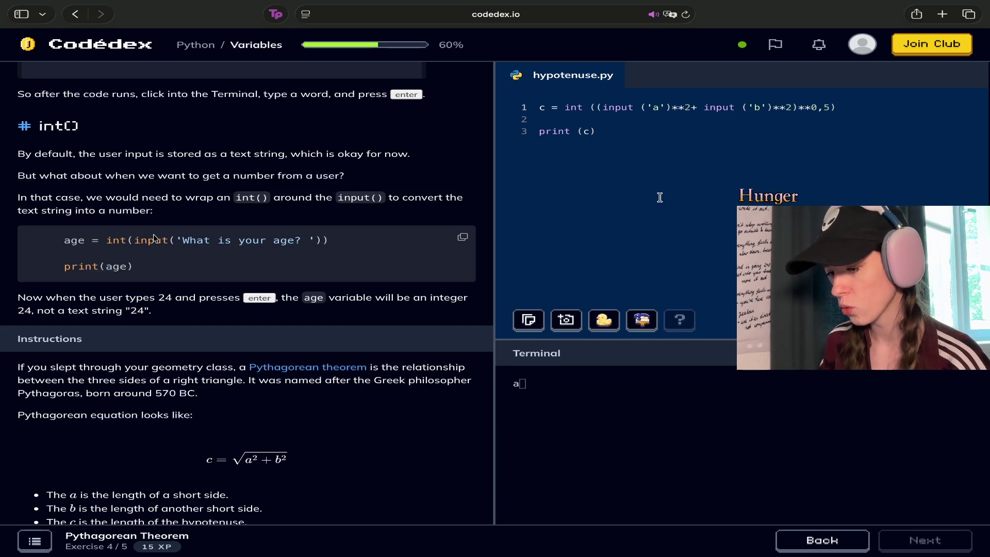
# Enter 5 at the a prompt, which raises a str/int TypeError for ** or pow().
pyautogui.click(572, 380)
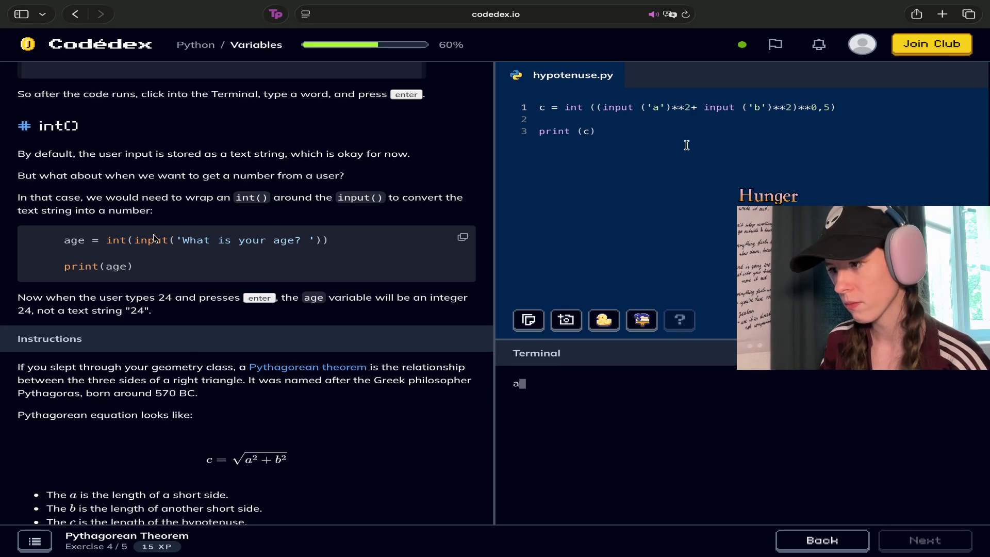
pyautogui.click(692, 107)
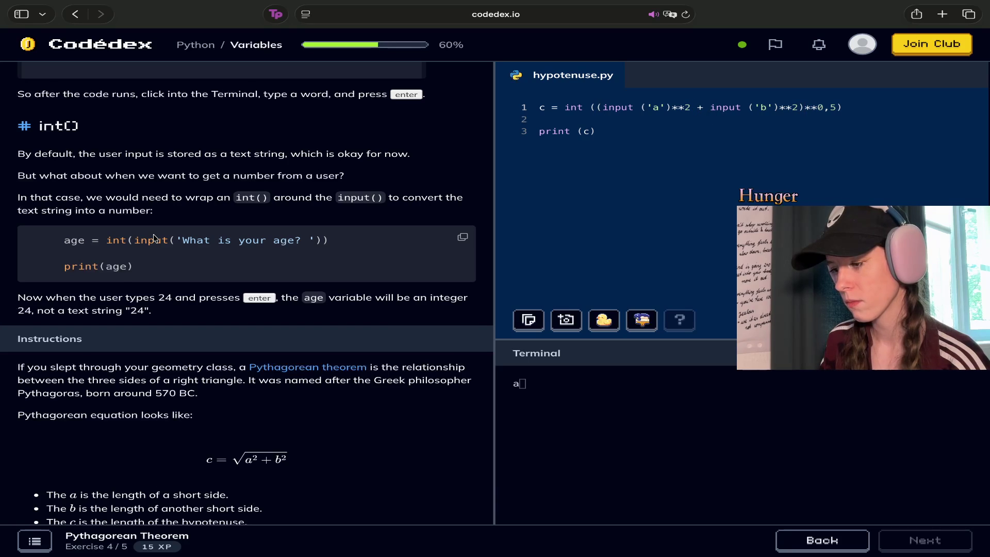
pyautogui.click(521, 387)
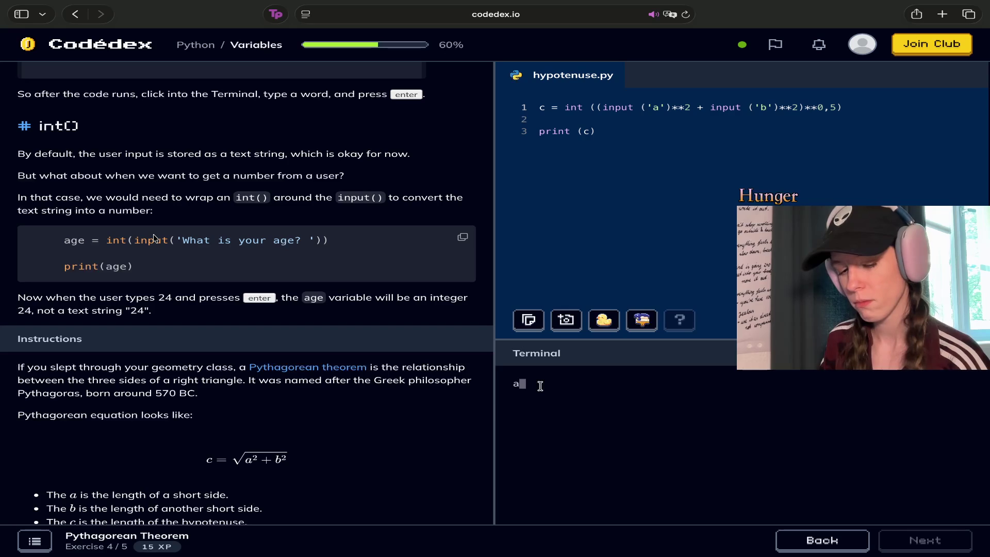
pyautogui.write('5')
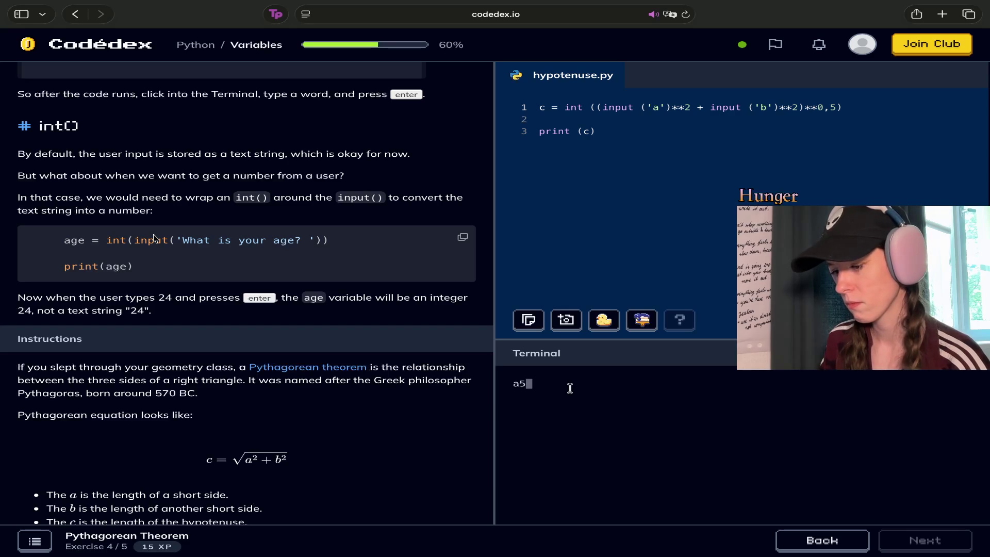
pyautogui.press('Return')
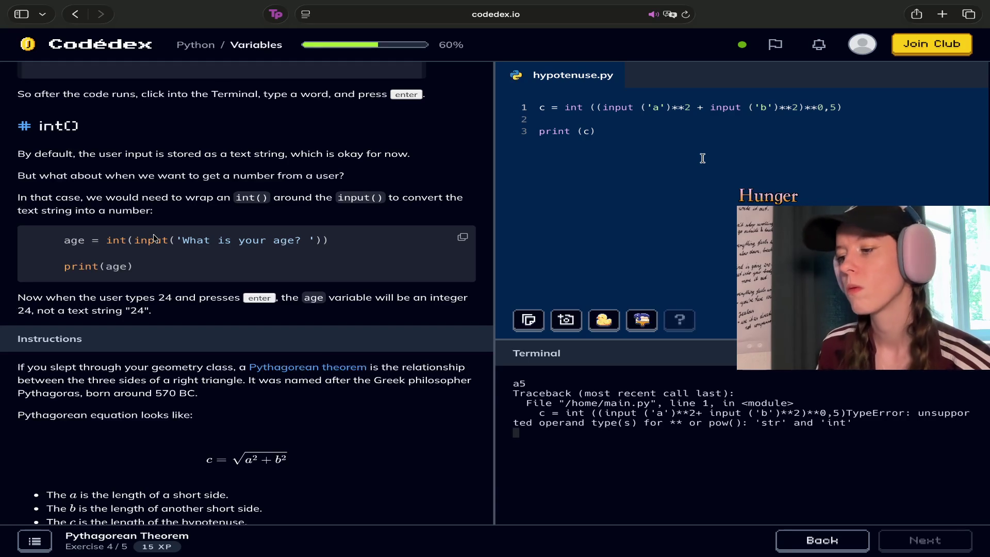
# Select the input ('a call text in the formula on line 1.
pyautogui.click(653, 107)
pyautogui.moveTo(650, 105); pyautogui.dragTo(603, 105)
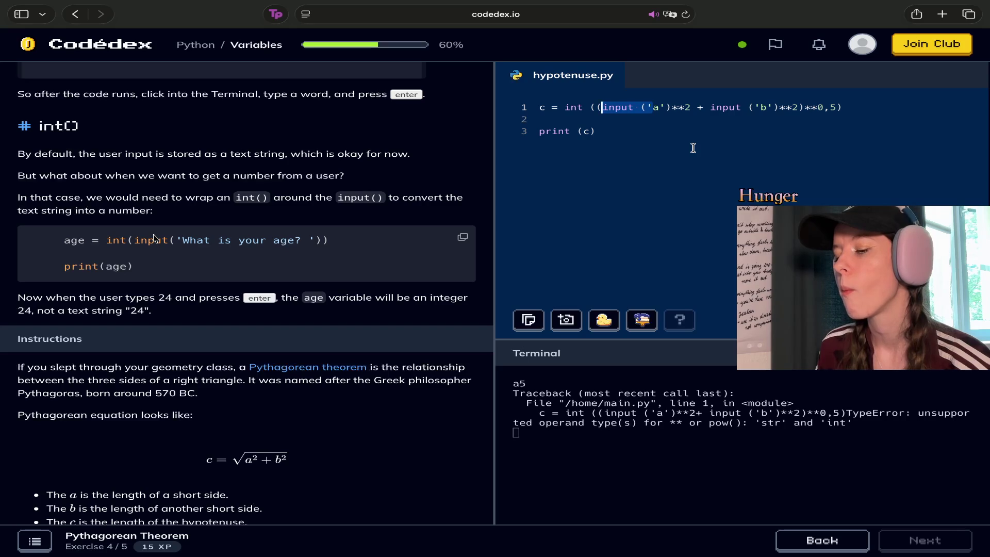
pyautogui.scroll(-6, 360, 195)
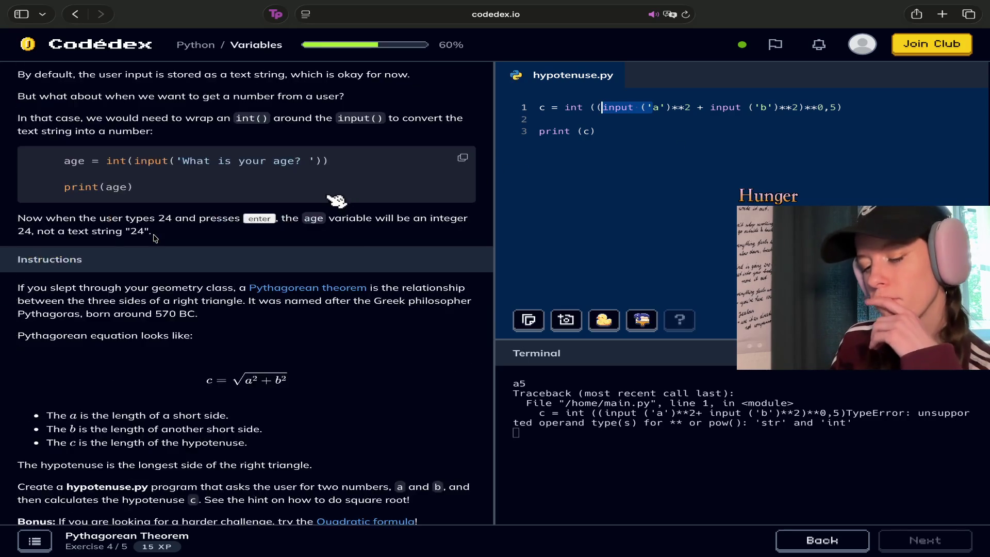
# Scroll the instructions panel up to the lesson's User Input section on input().
pyautogui.scroll(8, 155, 239)
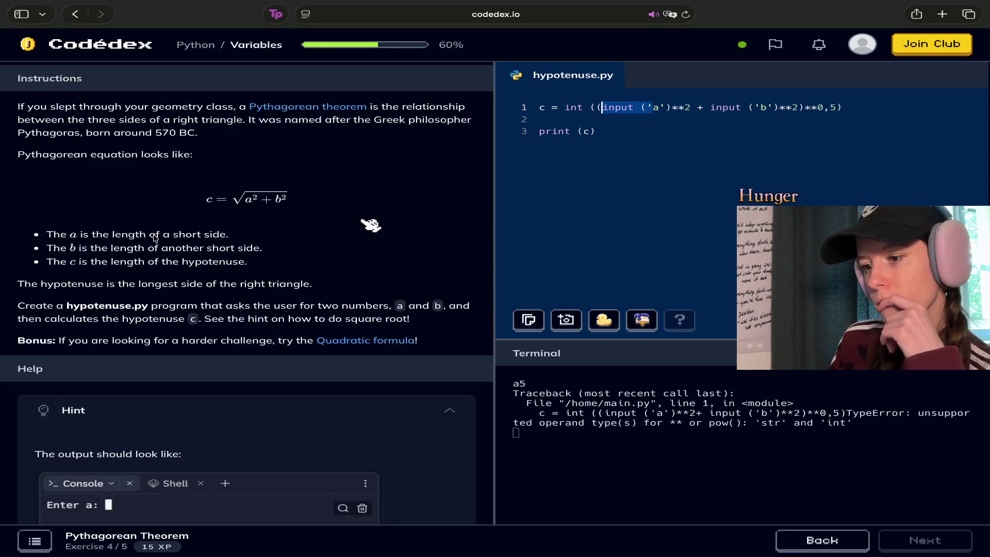
pyautogui.scroll(1, 155, 238)
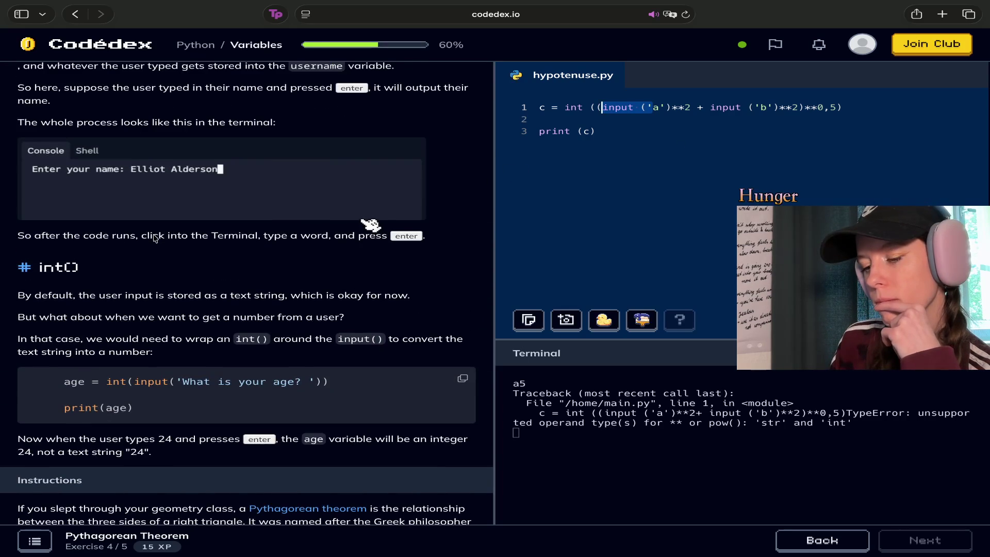
pyautogui.scroll(5, 155, 238)
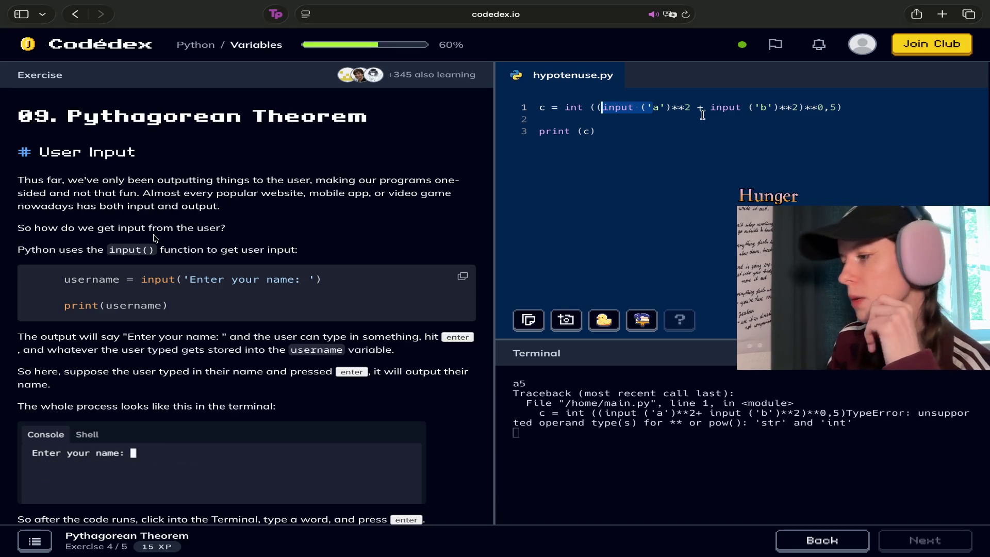
# Change the input prompts to 'a: ' and 'b: ' in the formula.
pyautogui.click(651, 122)
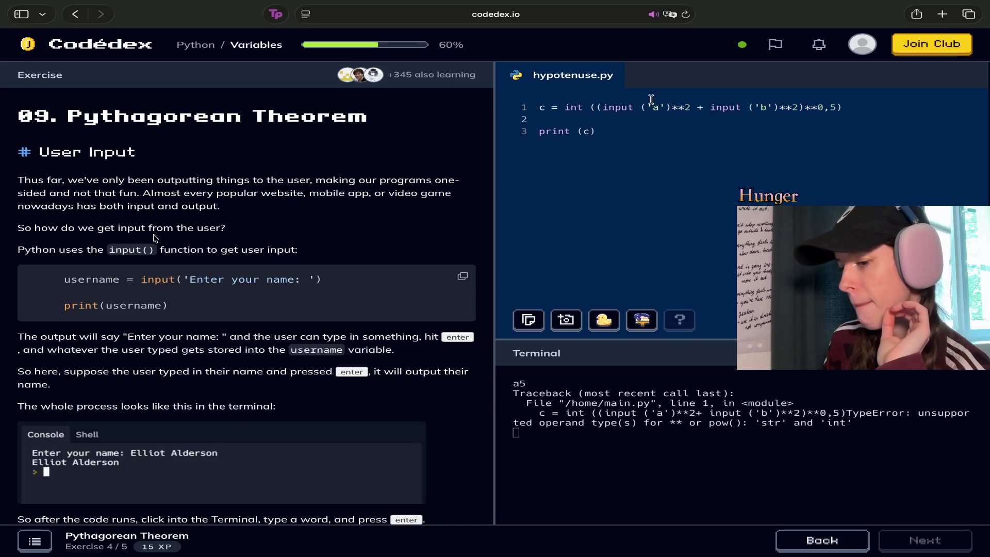
pyautogui.click(662, 107)
pyautogui.write(':')
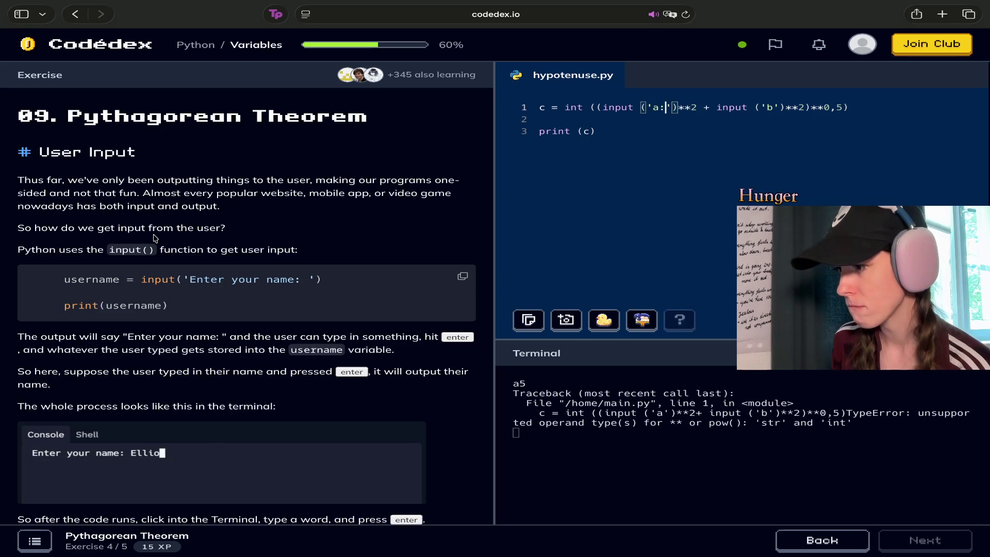
pyautogui.click(779, 108)
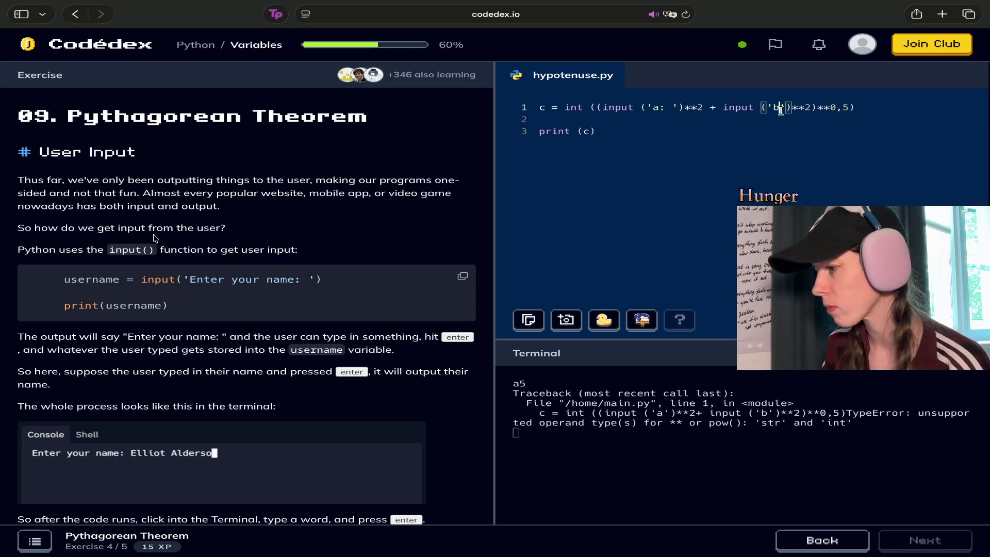
pyautogui.write(':')
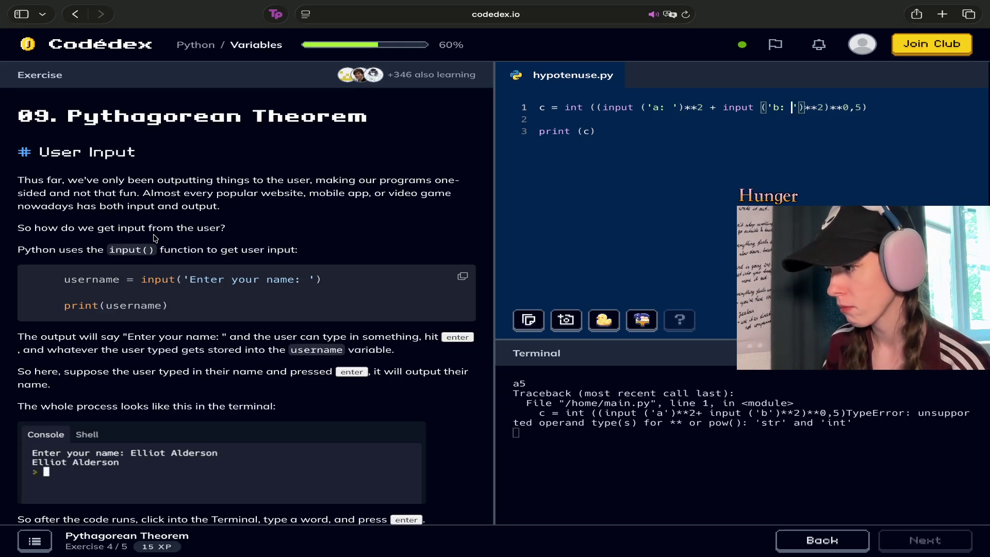
# Rerun the program and answer a: with 5; the str/int TypeError persists.
pyautogui.press('super+Return')
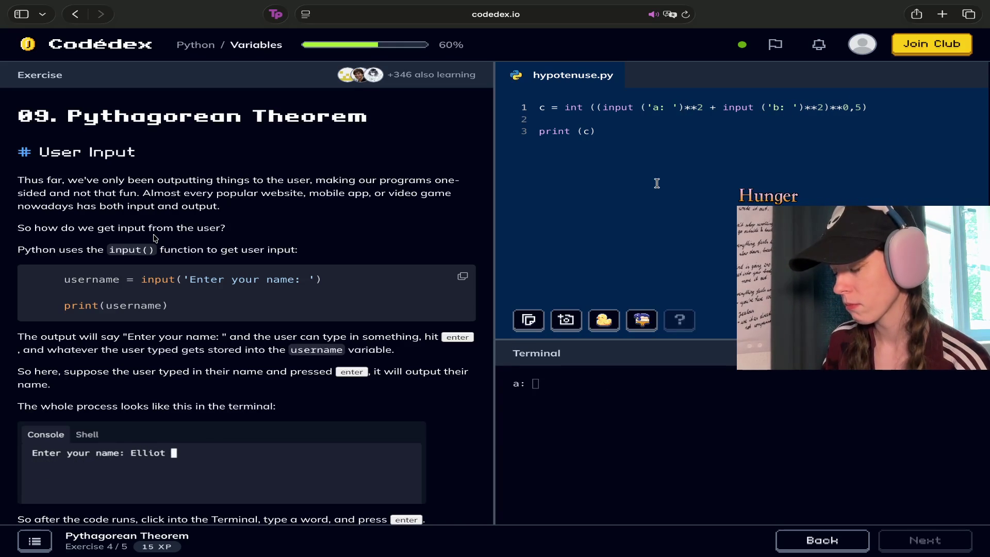
pyautogui.click(549, 385)
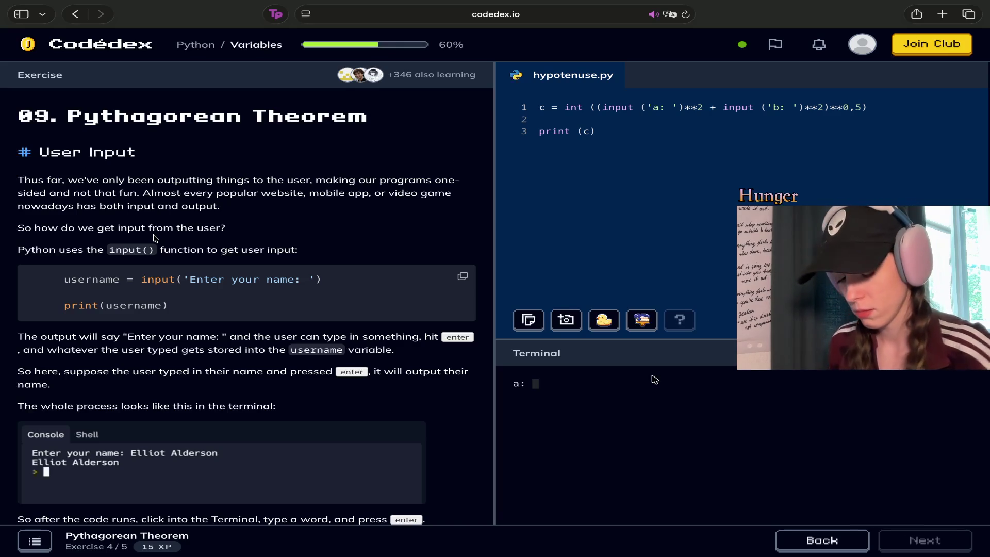
pyautogui.write('5')
pyautogui.press('Return')
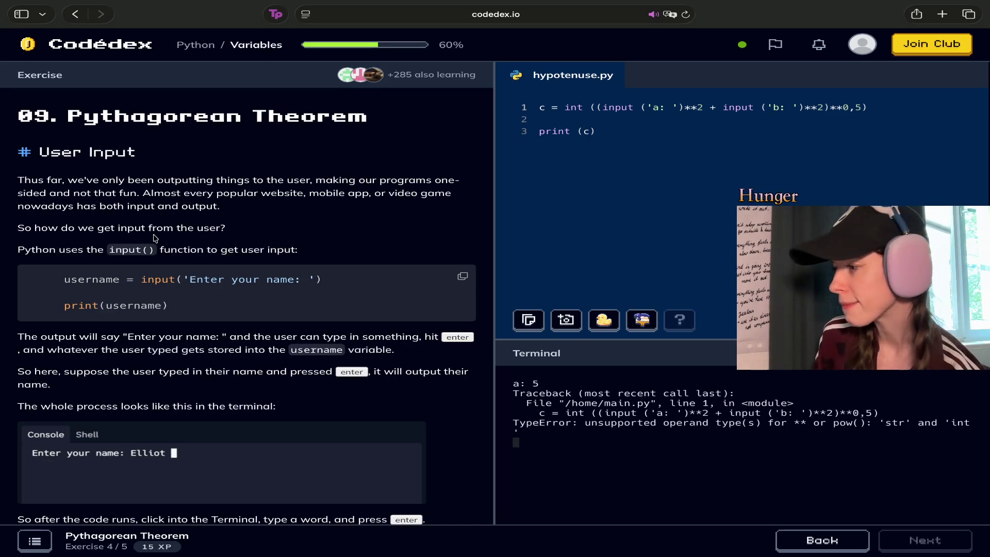
pyautogui.click(856, 107)
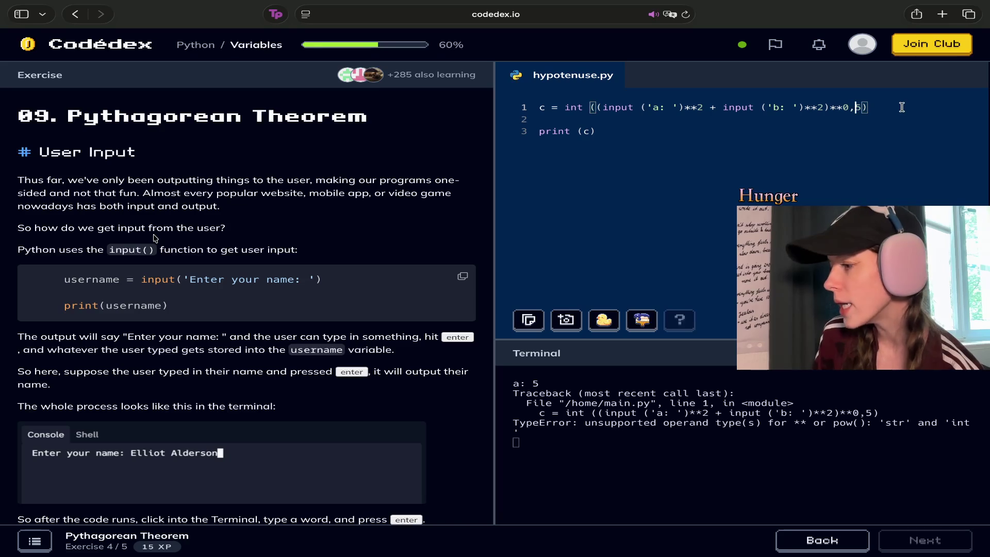
# Change the exponent **0,5 to **0.5 and rerun with a = 5, still getting the TypeError.
pyautogui.press('BackSpace')
pyautogui.write('.')
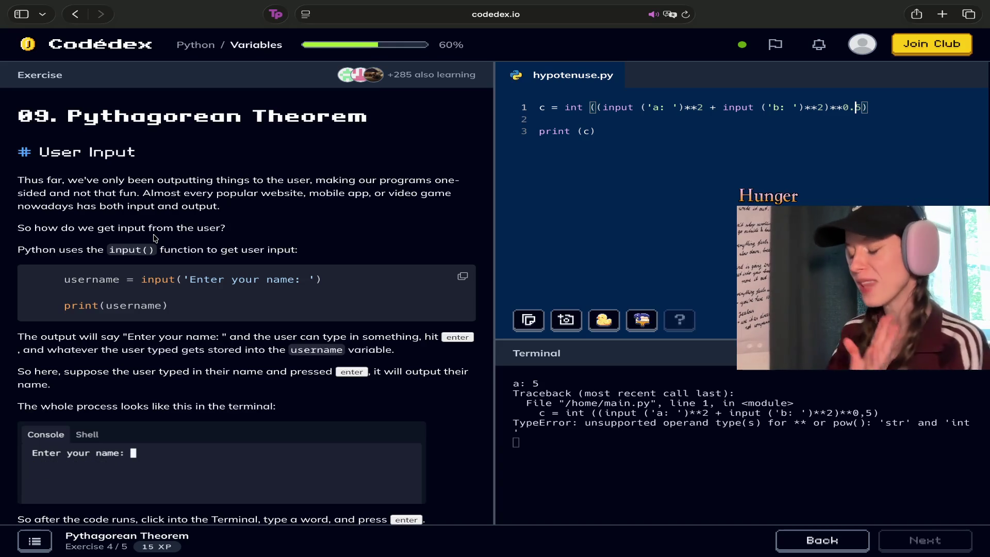
pyautogui.click(948, 319)
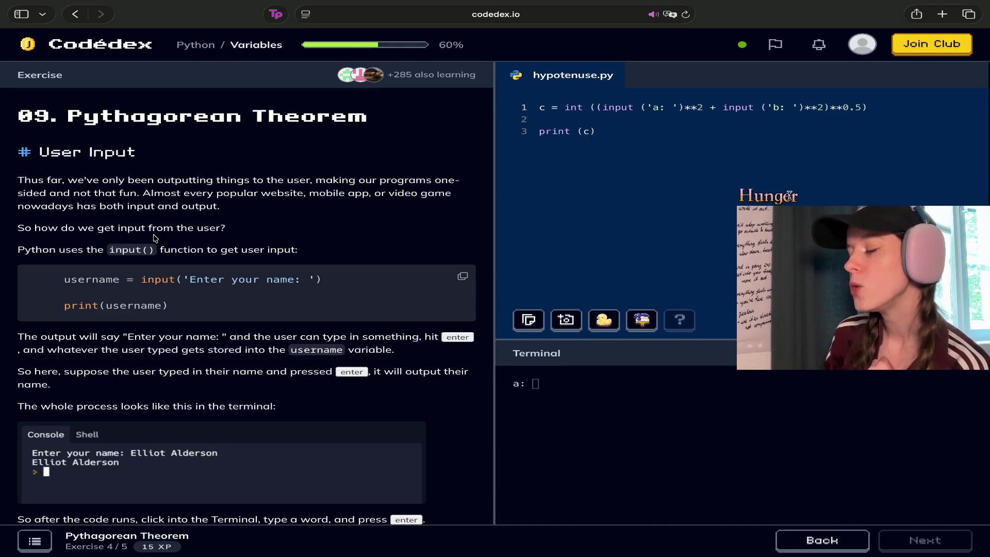
pyautogui.write('5')
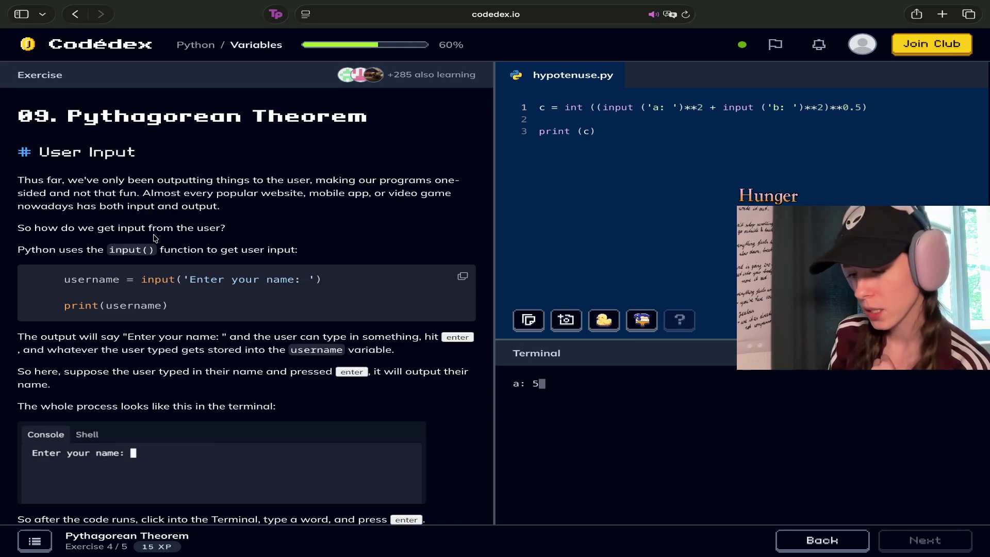
pyautogui.press('Return')
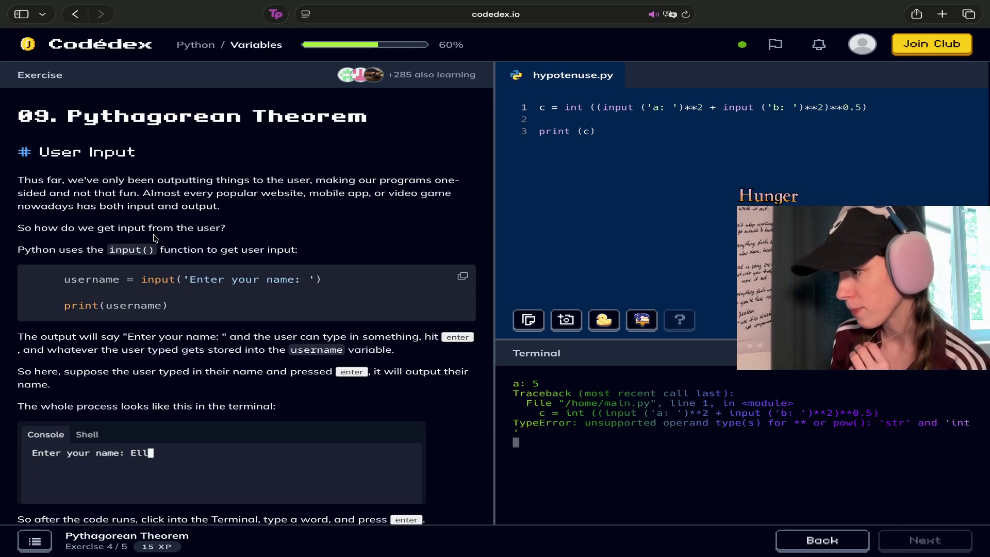
pyautogui.click(854, 109)
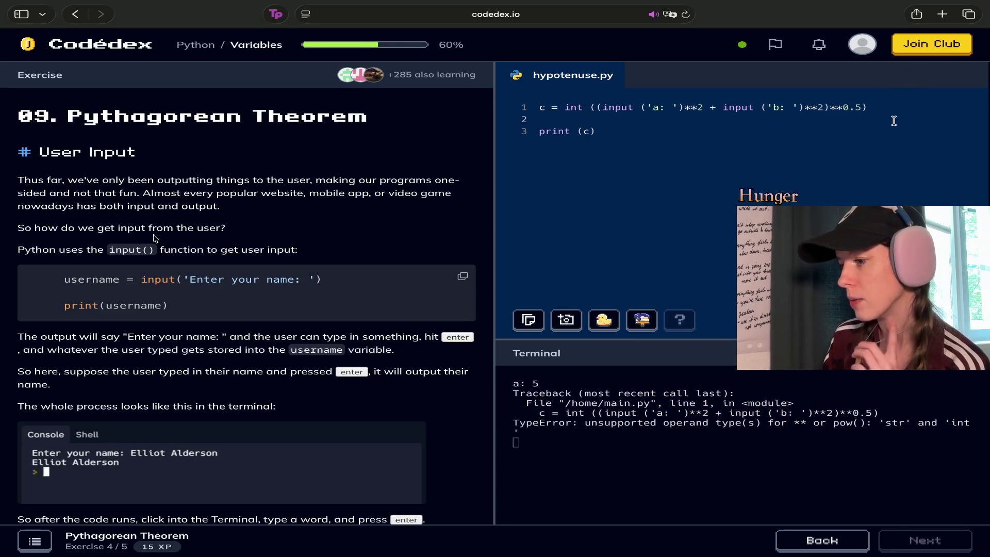
pyautogui.press('Down')
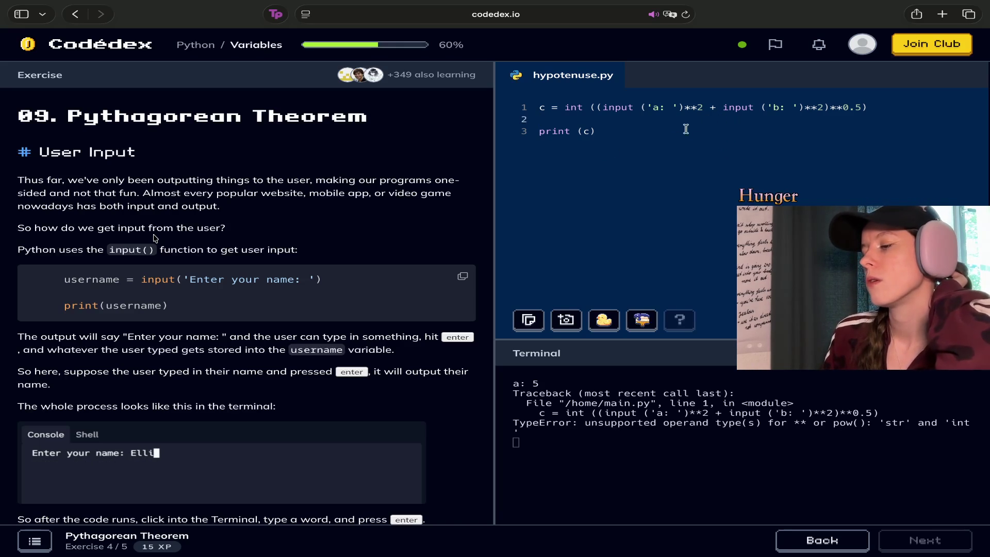
# Break the formula before input ('b: '), moving the b part onto line 2.
pyautogui.moveTo(683, 107); pyautogui.dragTo(601, 103)
pyautogui.click(630, 127)
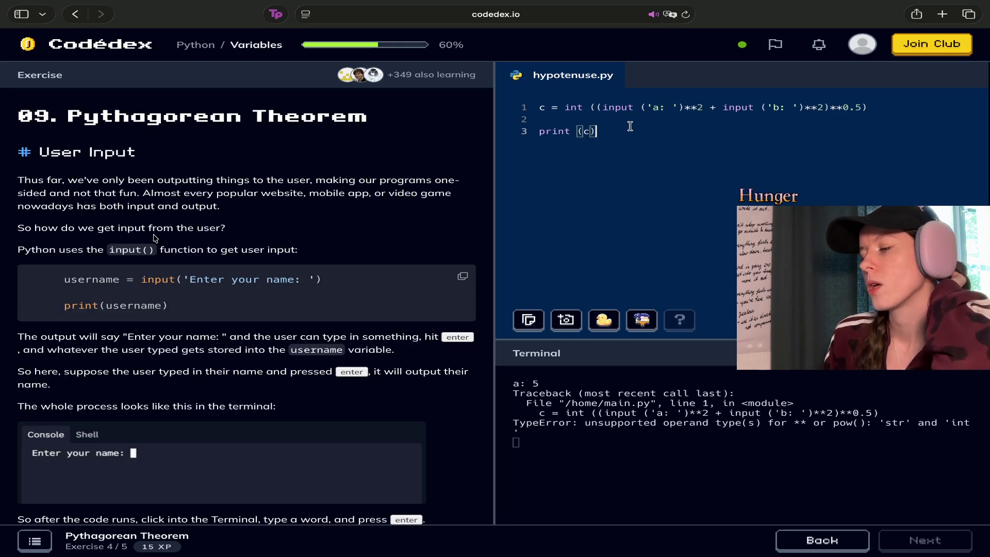
pyautogui.moveTo(722, 107); pyautogui.dragTo(809, 107)
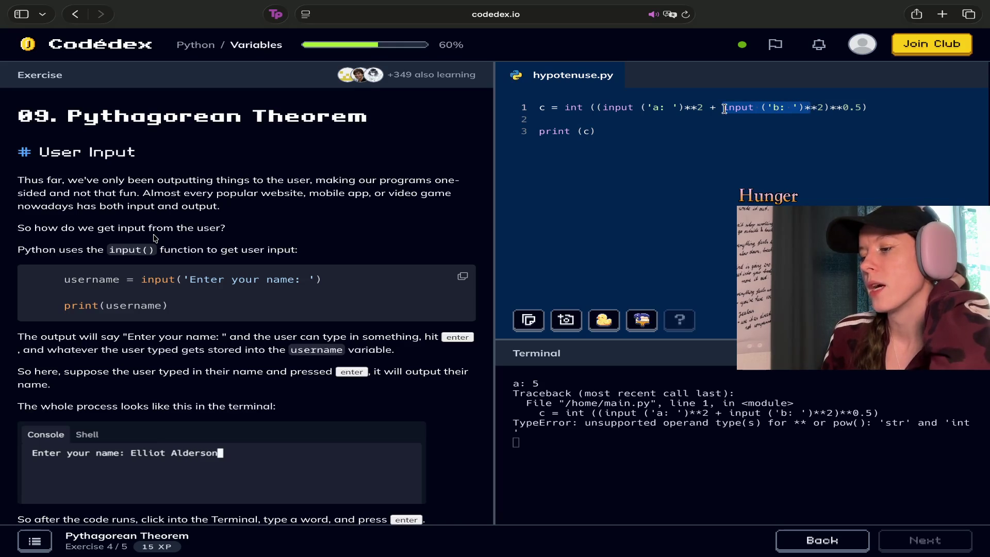
pyautogui.click(721, 109)
pyautogui.press('Return')
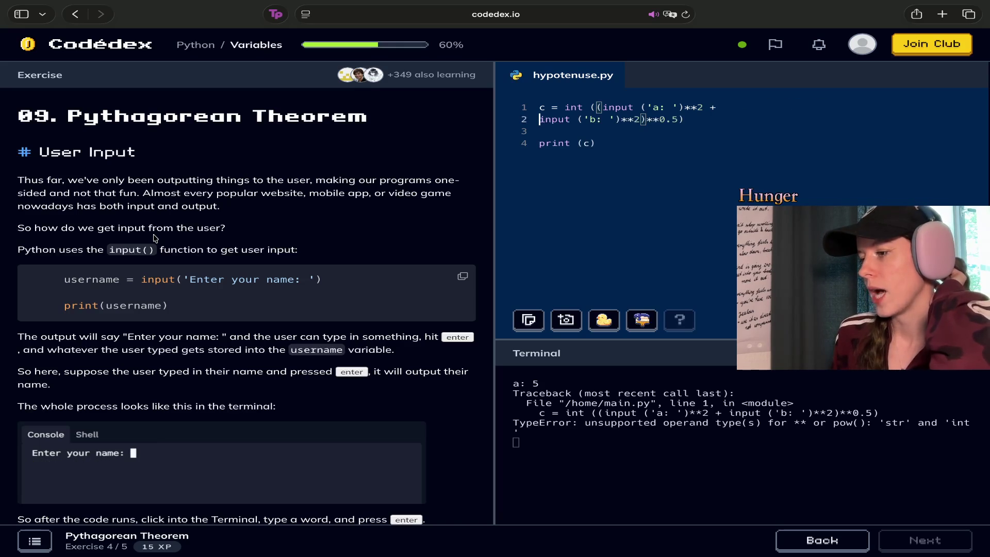
# Rerun the program and enter 5 at the a: prompt.
pyautogui.press('super+Return')
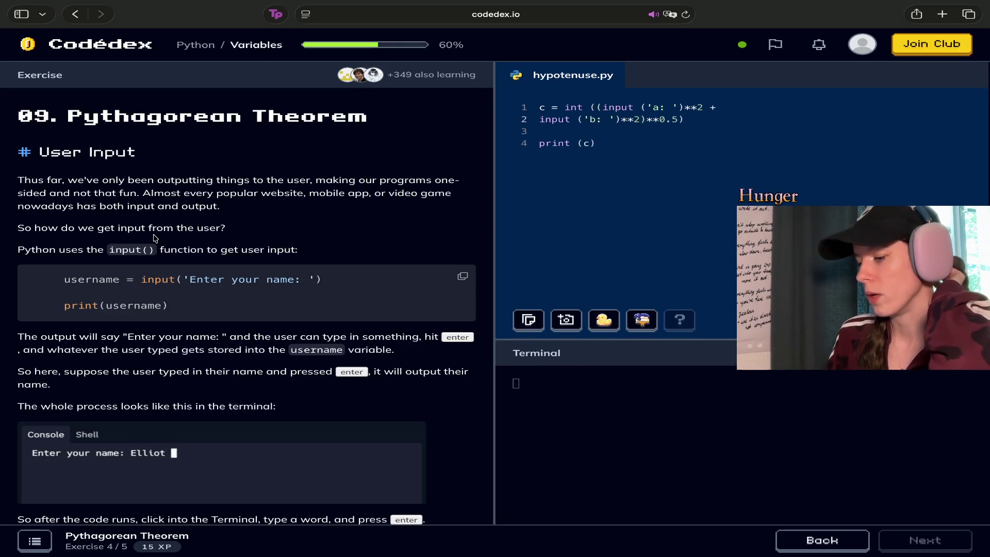
pyautogui.click(546, 387)
pyautogui.write('5')
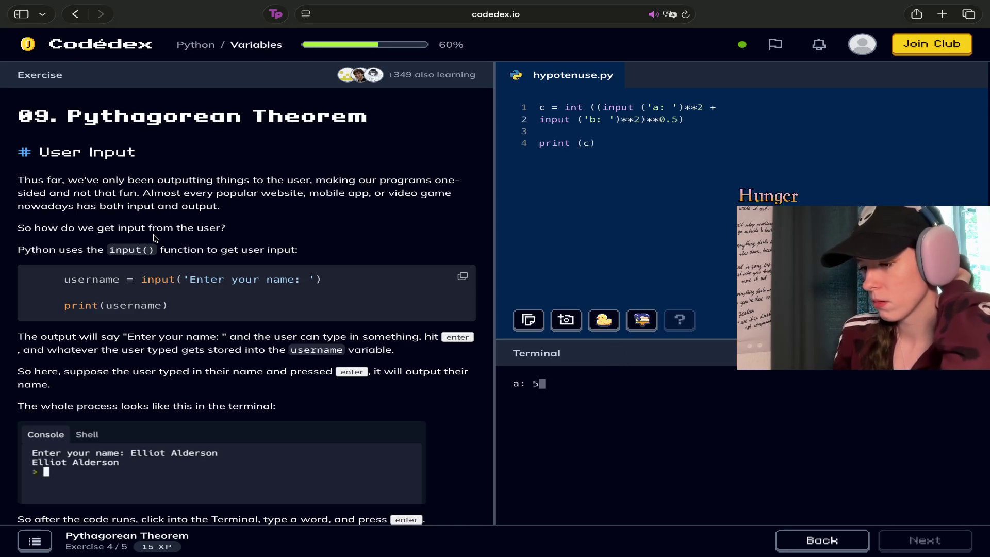
pyautogui.press('Return')
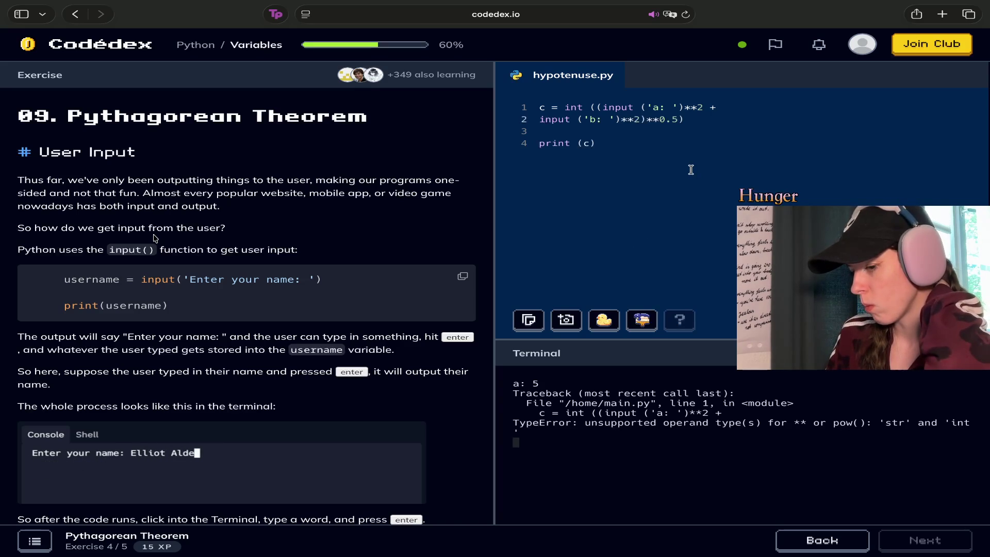
pyautogui.scroll(-1, 394, 330)
pyautogui.scroll(-5, 395, 329)
pyautogui.scroll(-3, 273, 299)
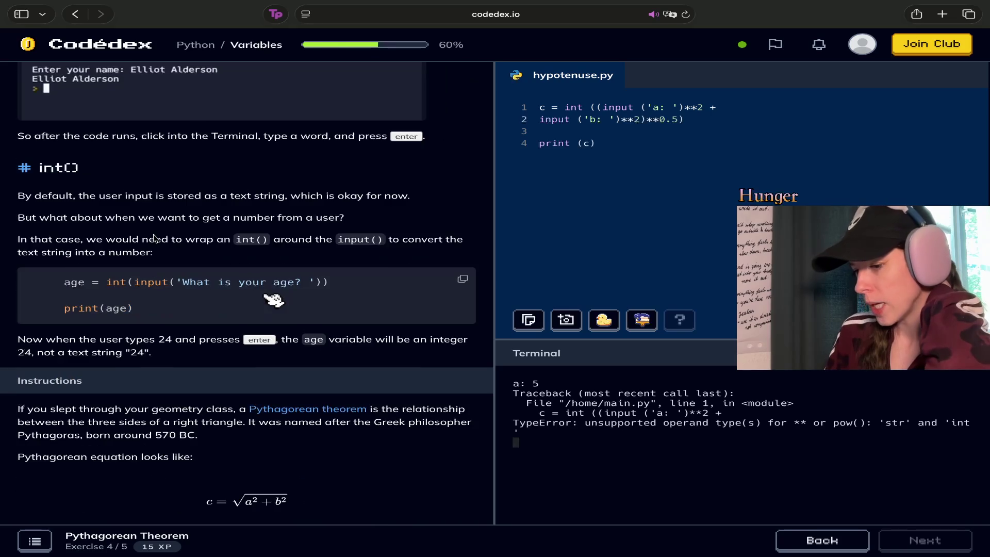
pyautogui.scroll(6, 154, 238)
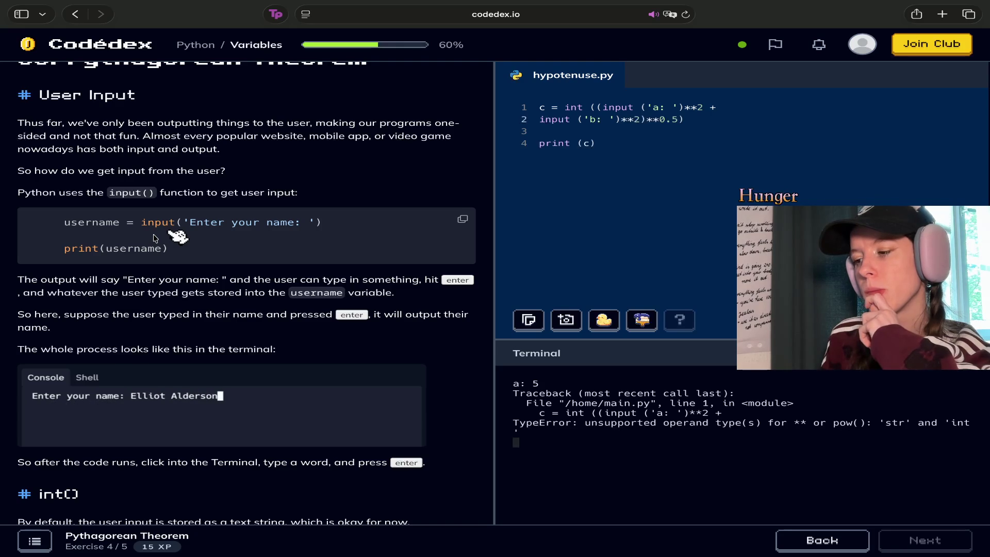
# Delete int from line 1 and join line 2 back onto line 1.
pyautogui.click(591, 142)
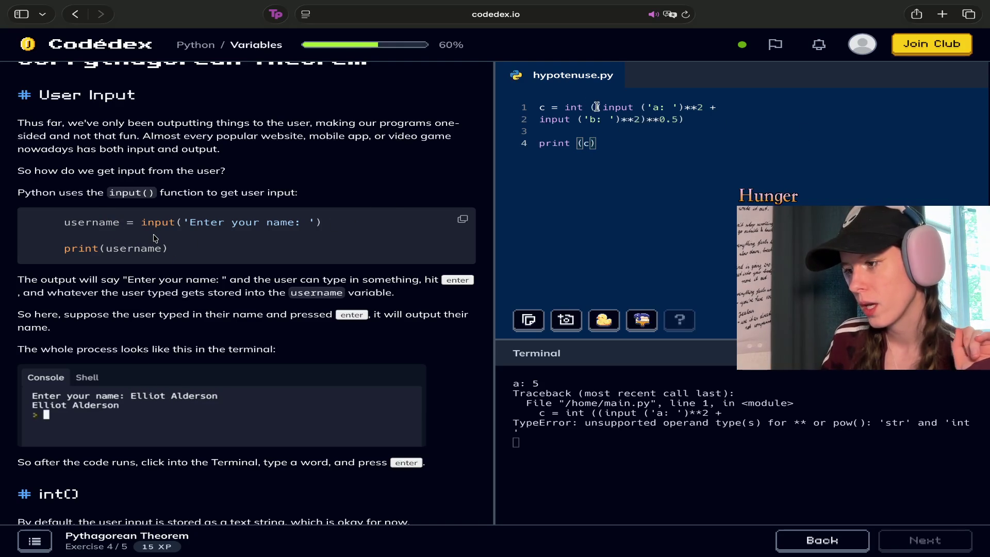
pyautogui.moveTo(591, 106); pyautogui.dragTo(567, 106)
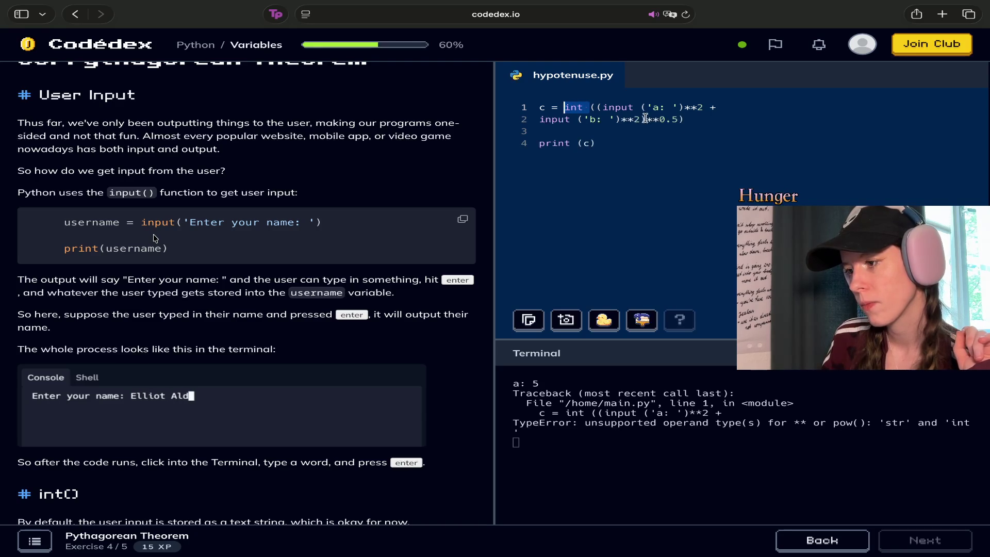
pyautogui.press('BackSpace')
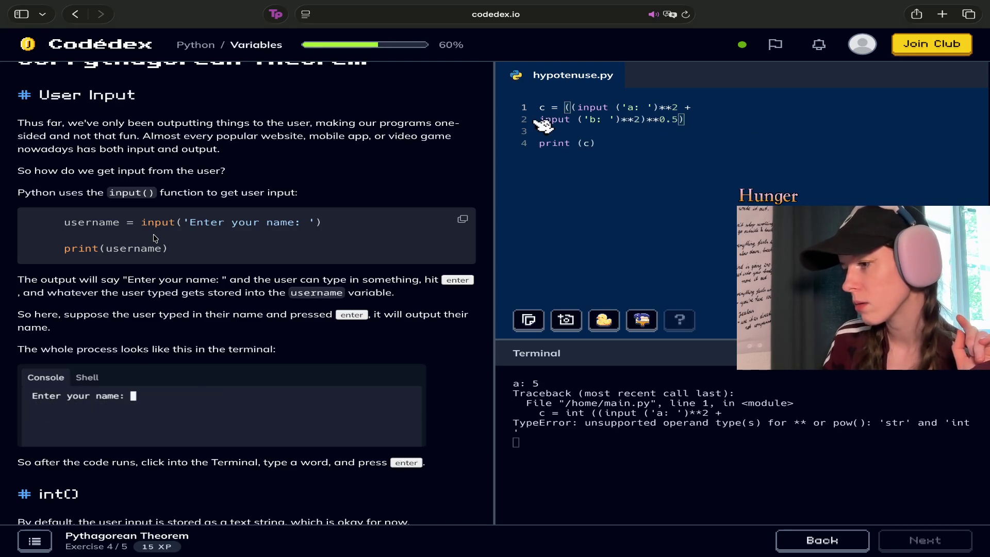
pyautogui.press('Right')
pyautogui.press('End')
pyautogui.press('Delete')
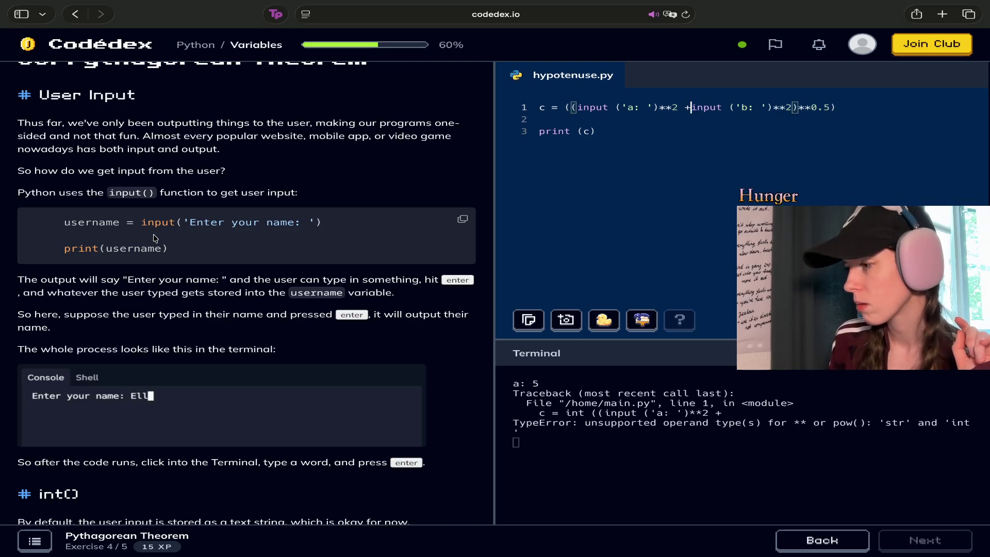
# Rerun the program and answer the a: prompt with 5.
pyautogui.press('super+Return')
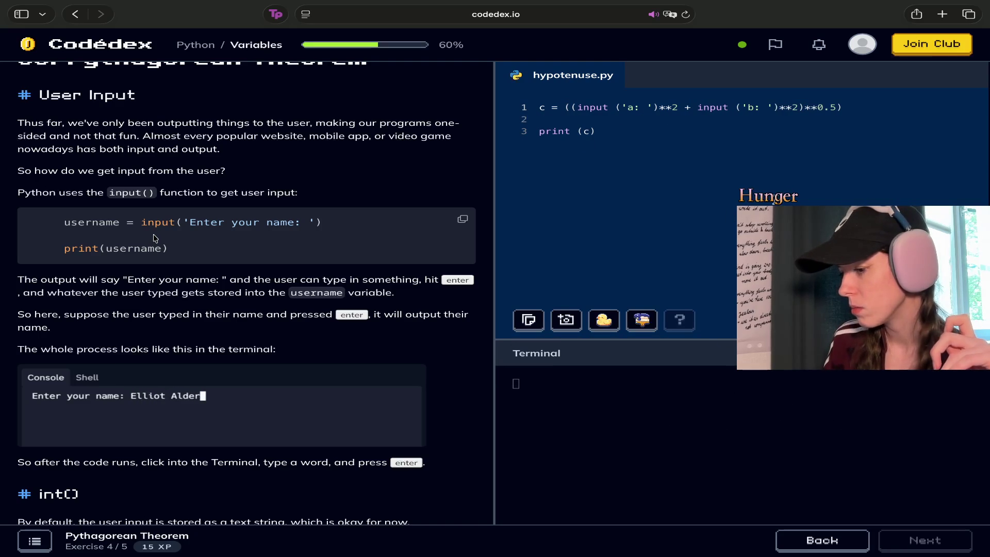
pyautogui.click(562, 384)
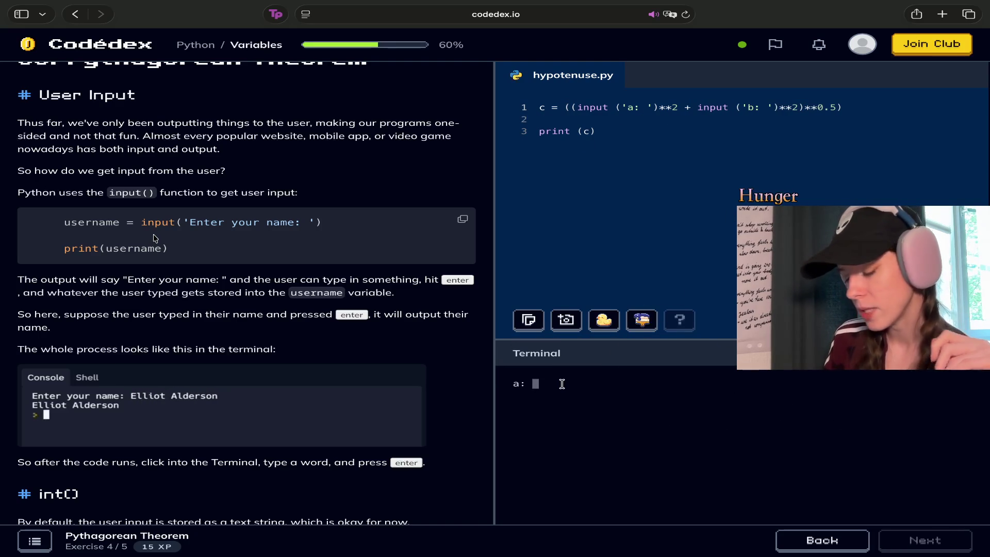
pyautogui.write('5')
pyautogui.press('Return')
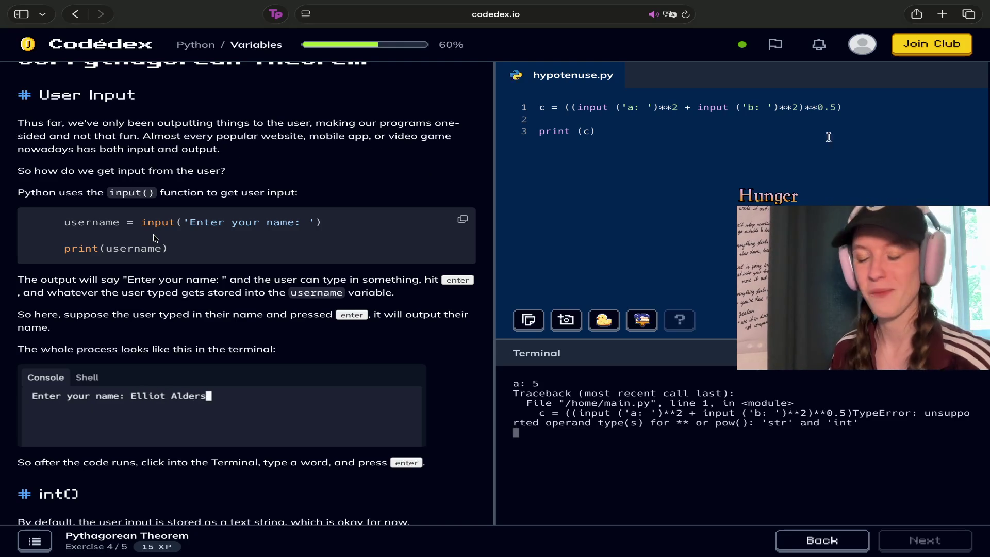
# Type int before ((input on line 1 and move the bracketed expression onto line 2.
pyautogui.click(759, 123)
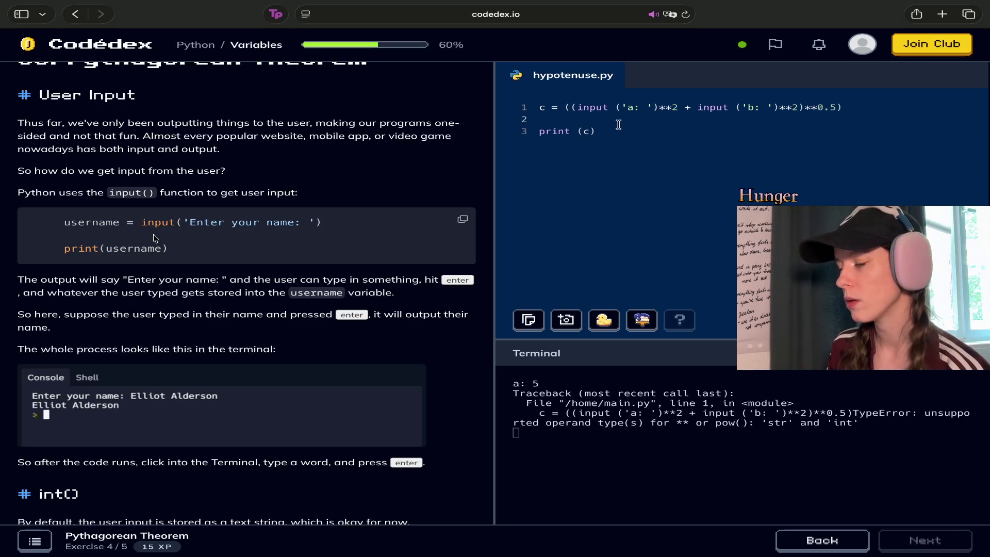
pyautogui.click(564, 107)
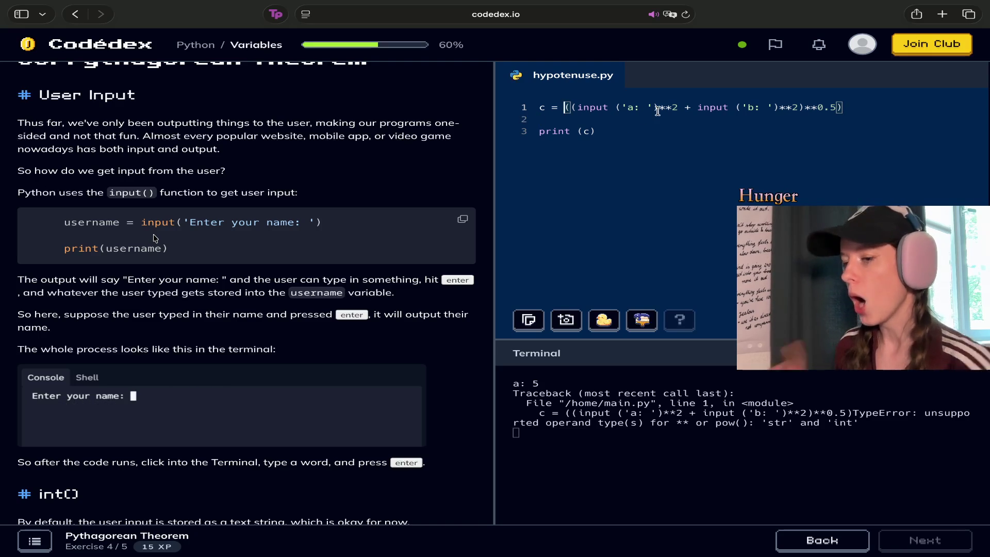
pyautogui.write('int')
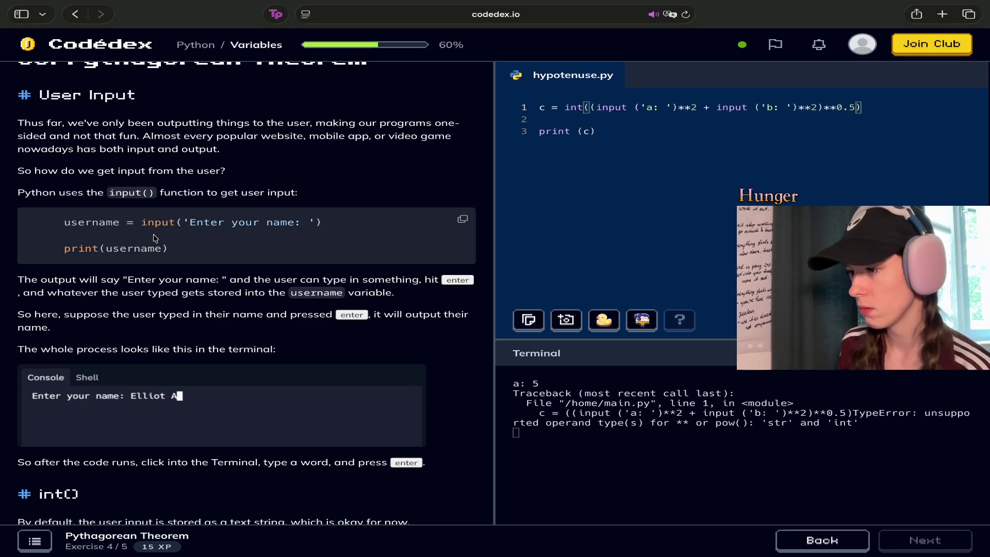
pyautogui.press('Return')
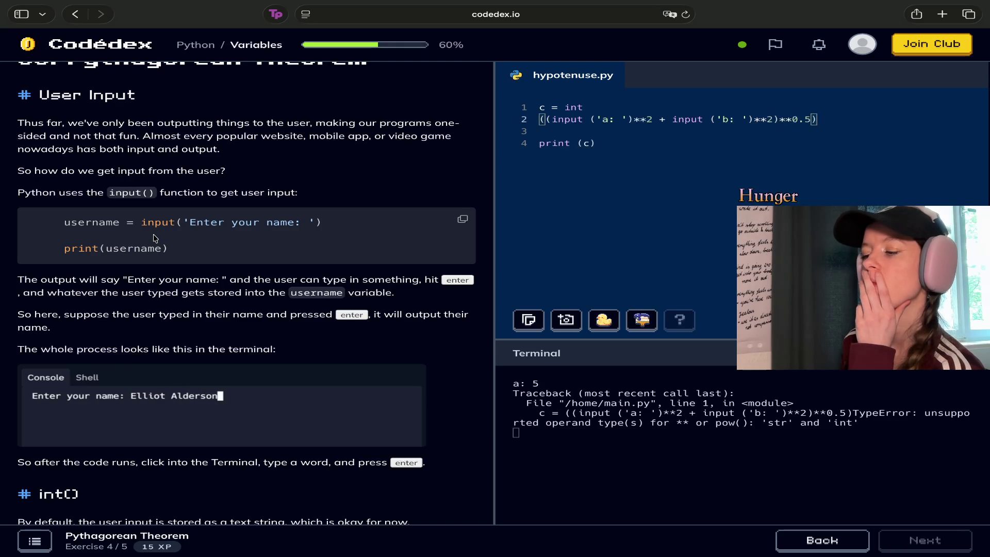
# On line 2, delete the name of the first input call.
pyautogui.press('Up')
pyautogui.press('Down')
pyautogui.press('Up')
pyautogui.press('Down')
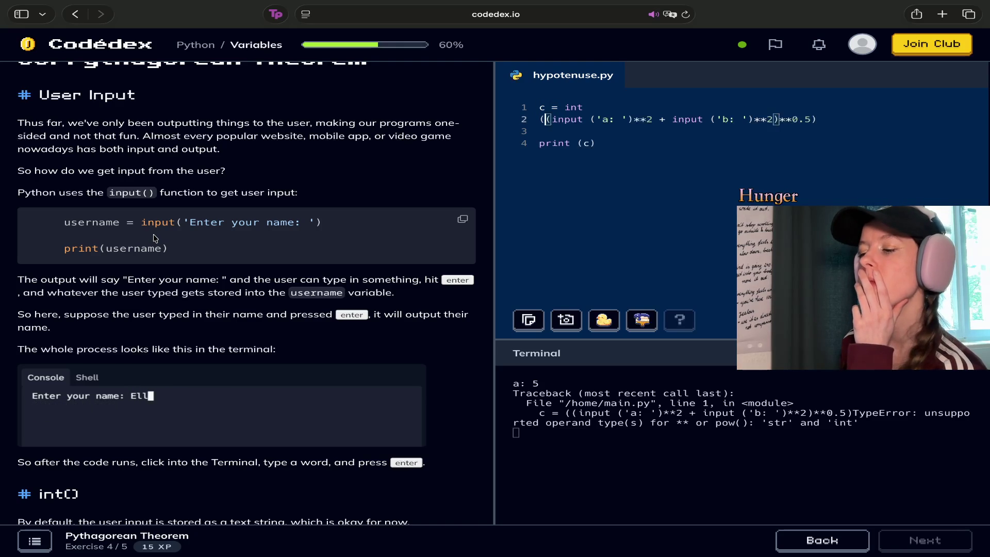
pyautogui.press('Down')
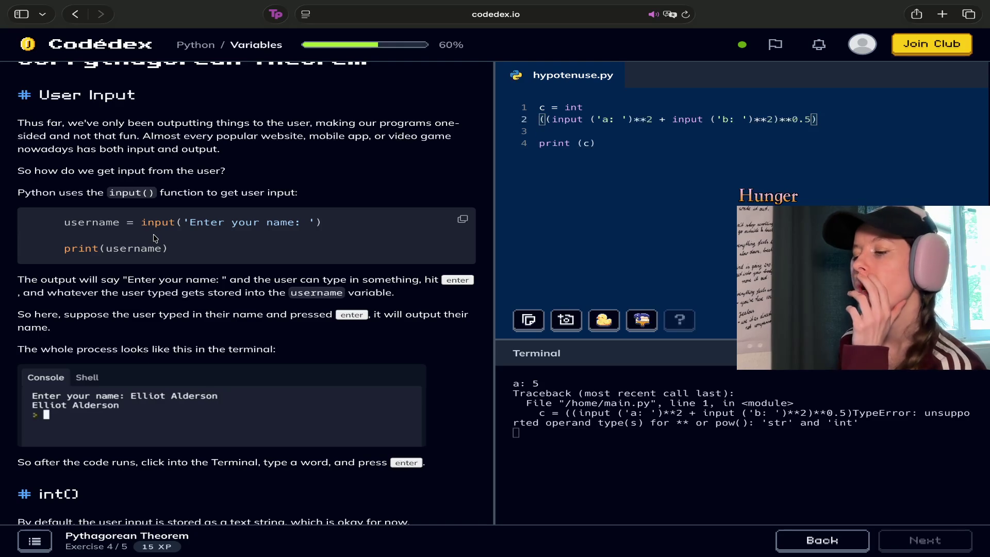
pyautogui.press('Right')
pyautogui.press('Left')
pyautogui.press('Left')
pyautogui.press('Left')
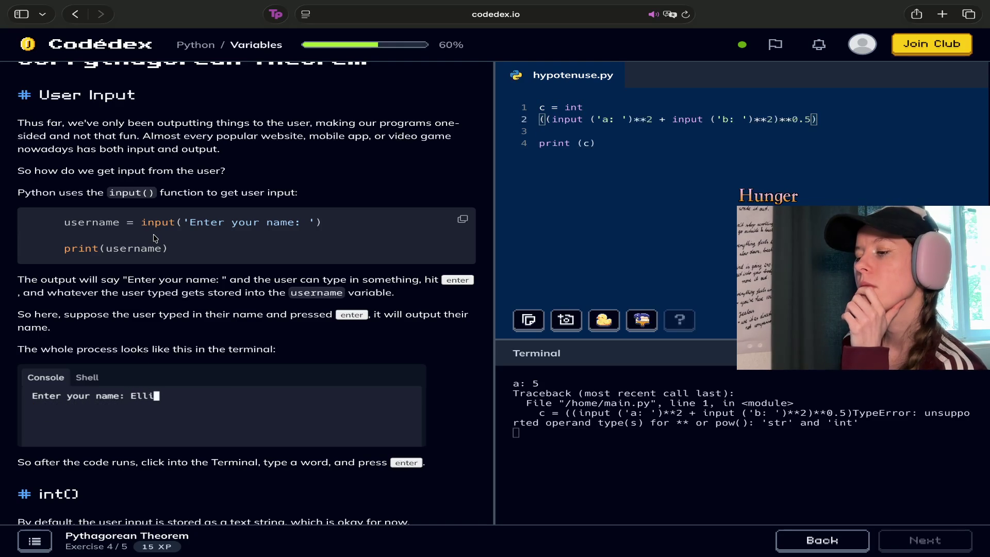
pyautogui.press('Right')
pyautogui.press('Right')
pyautogui.press('Right')
pyautogui.press('Right')
pyautogui.press('Right')
pyautogui.press('Right')
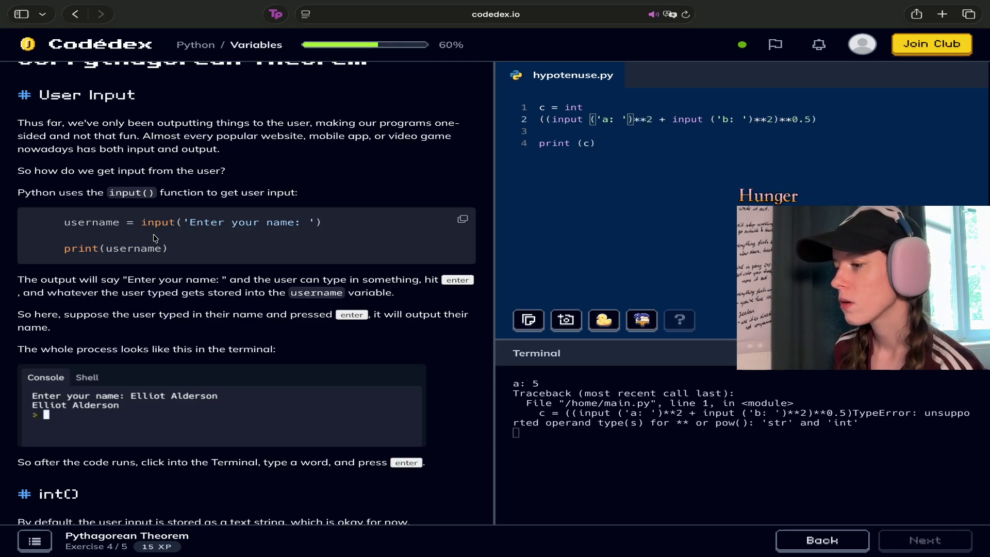
pyautogui.press('BackSpace')
pyautogui.press('BackSpace')
pyautogui.press('BackSpace')
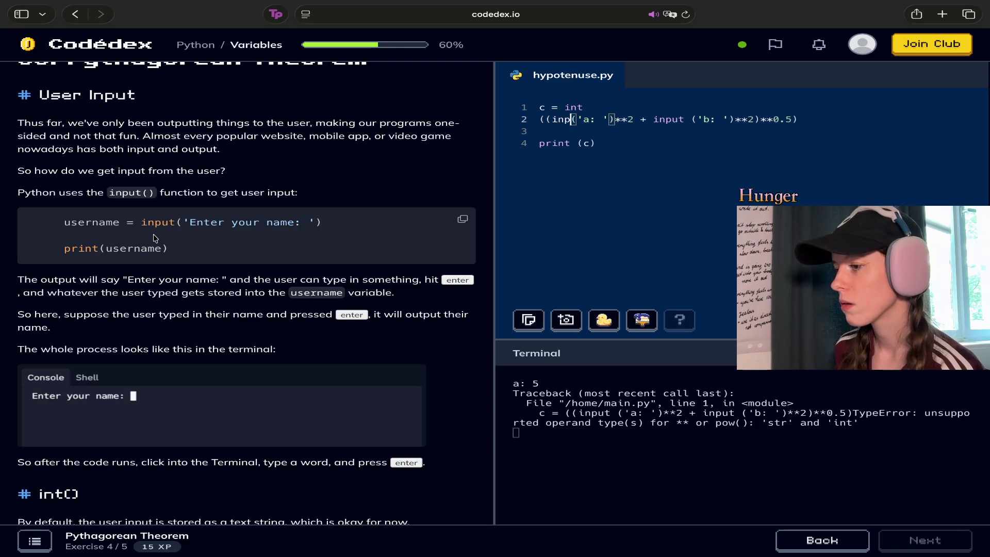
pyautogui.press('BackSpace')
pyautogui.press('BackSpace')
# Remove the 'a: ' prompt and leftover quote so only (a) remains.
pyautogui.press('Right')
pyautogui.press('Right')
pyautogui.press('Right')
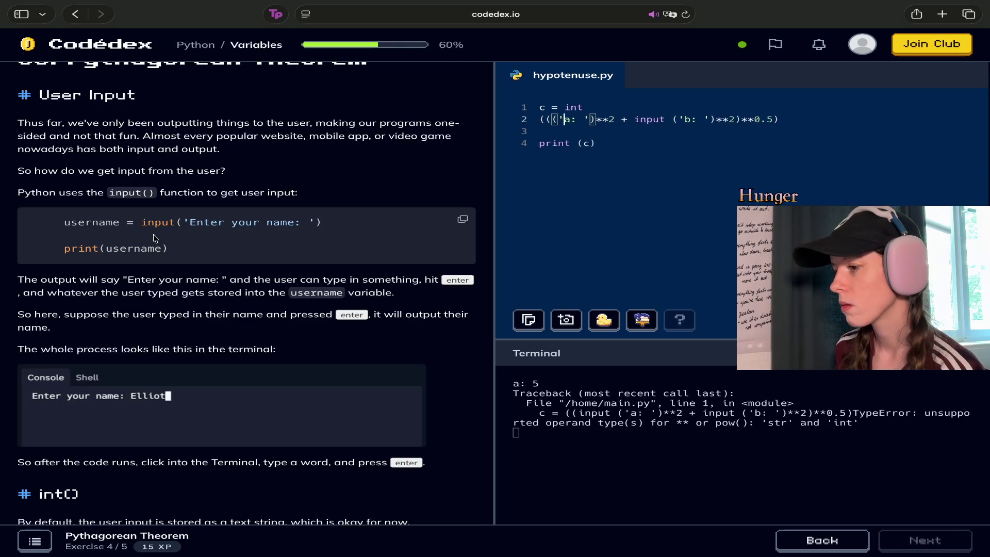
pyautogui.press('Delete')
pyautogui.press('BackSpace')
pyautogui.press('BackSpace')
pyautogui.press('BackSpace')
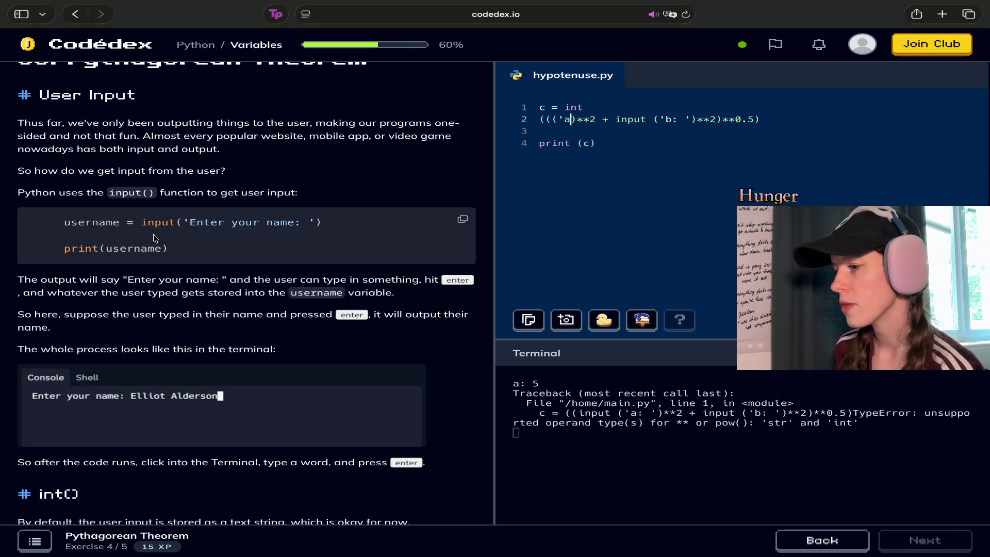
pyautogui.press('BackSpace')
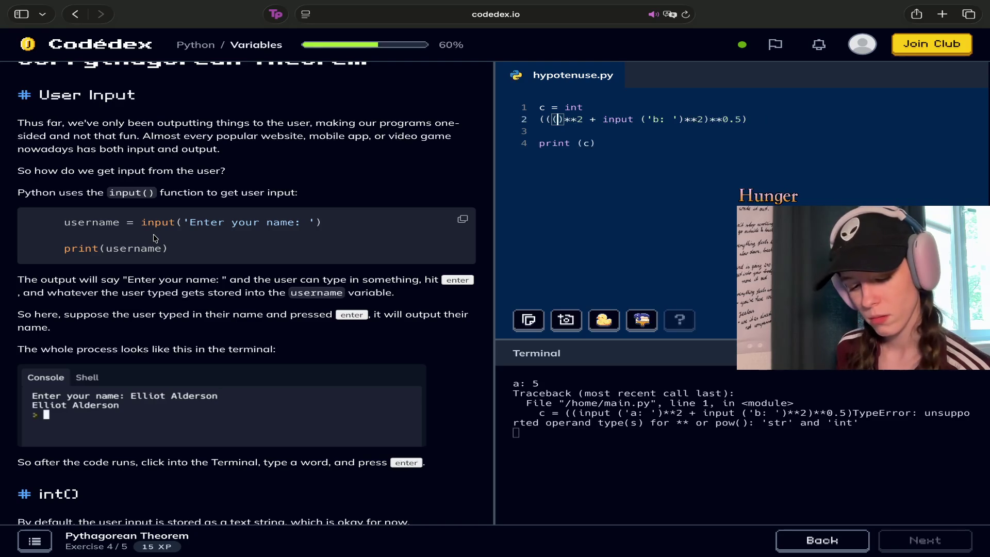
pyautogui.write('a')
# Prefix line 2 with c= and select the old expression after it.
pyautogui.press('Left')
pyautogui.press('Left')
pyautogui.press('Left')
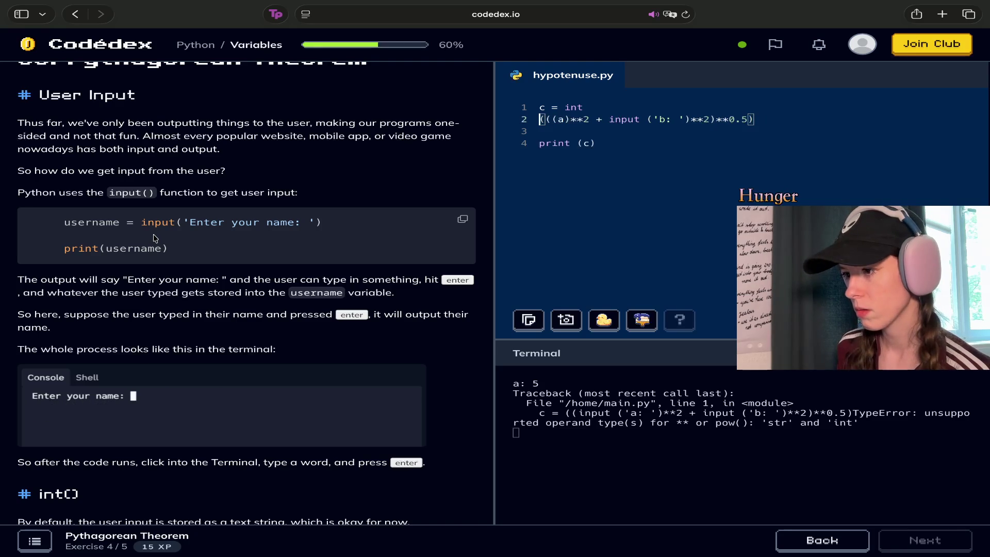
pyautogui.write('c=')
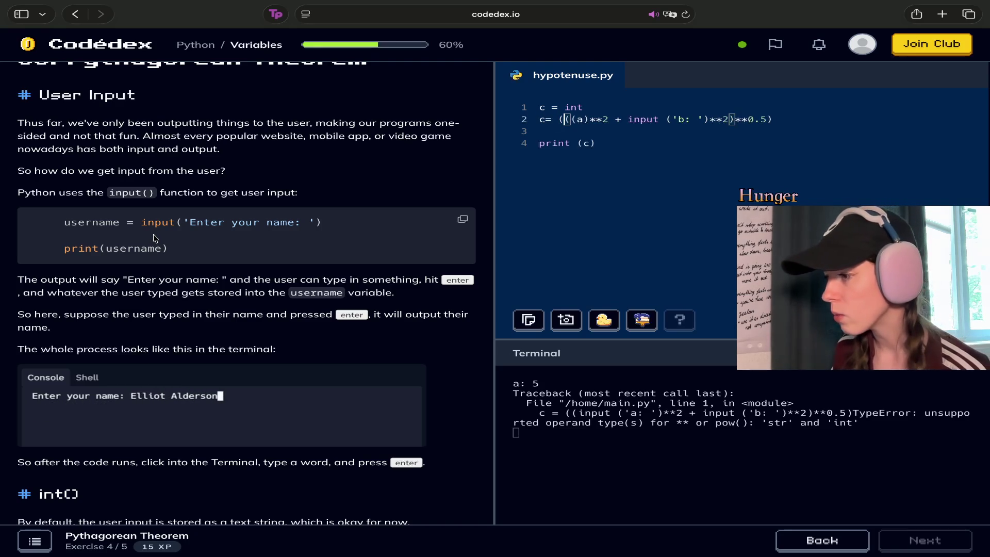
pyautogui.moveTo(772, 119); pyautogui.dragTo(566, 125)
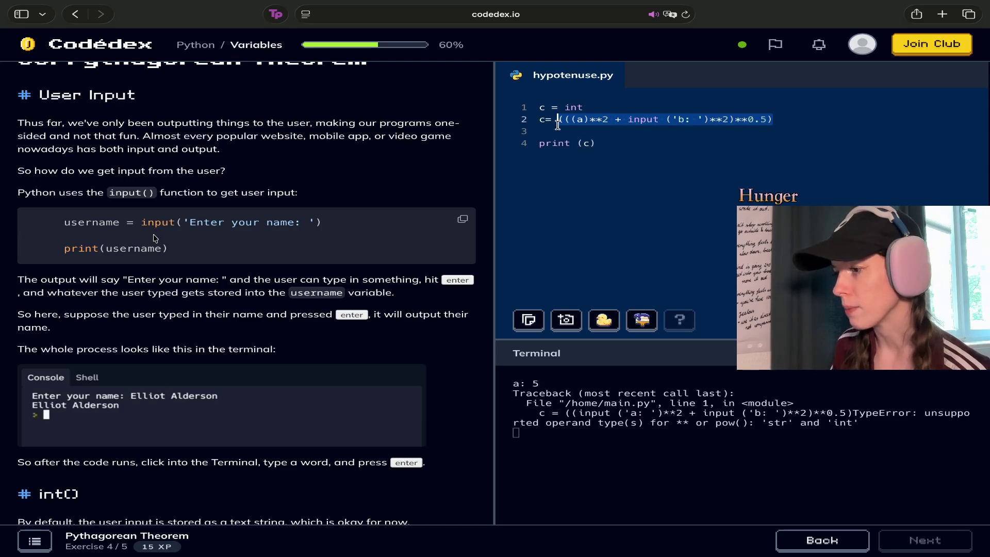
# Replace the old expression with ((a**2 + b**2)**0,5 ) after c =.
pyautogui.press('BackSpace')
pyautogui.click(543, 119)
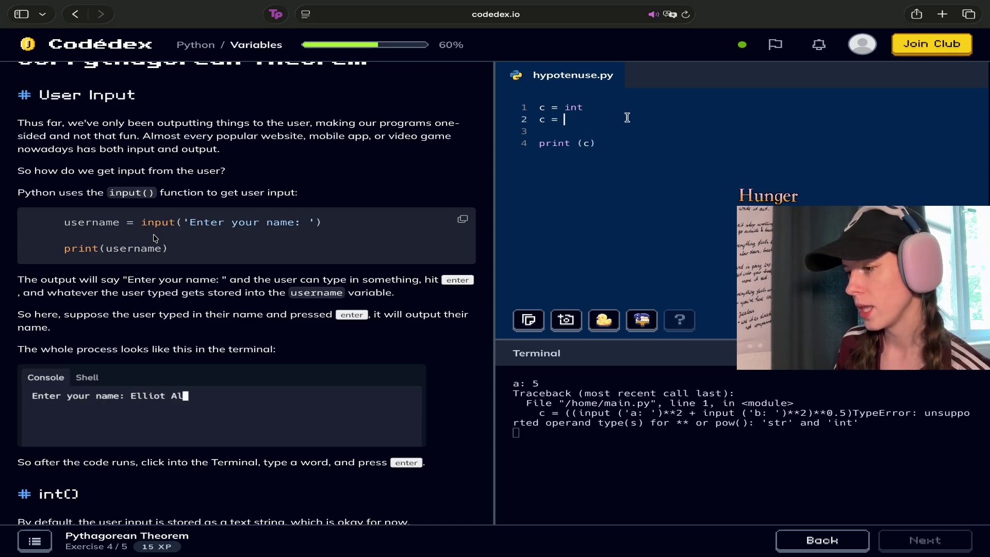
pyautogui.scroll(-5, 358, 363)
pyautogui.scroll(-10, 360, 366)
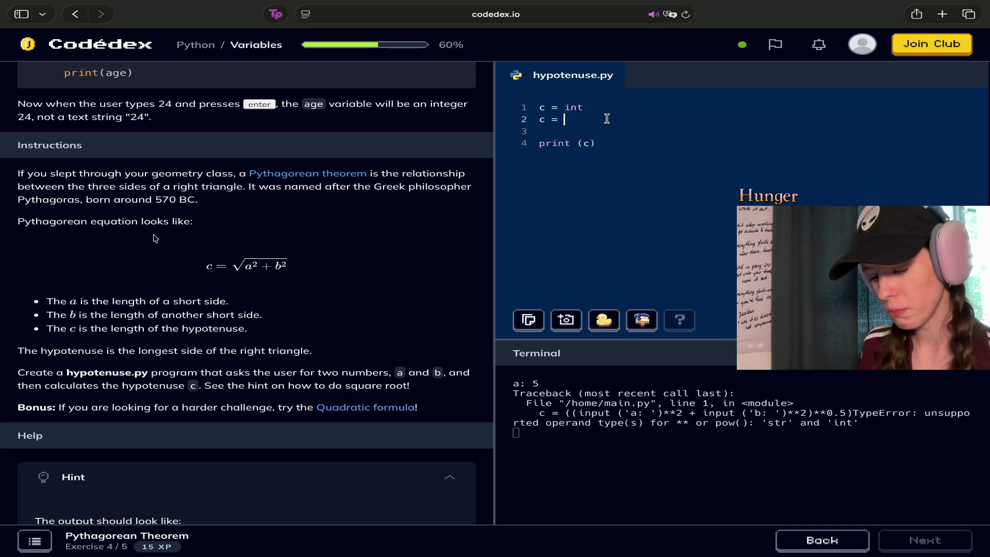
pyautogui.write('(')
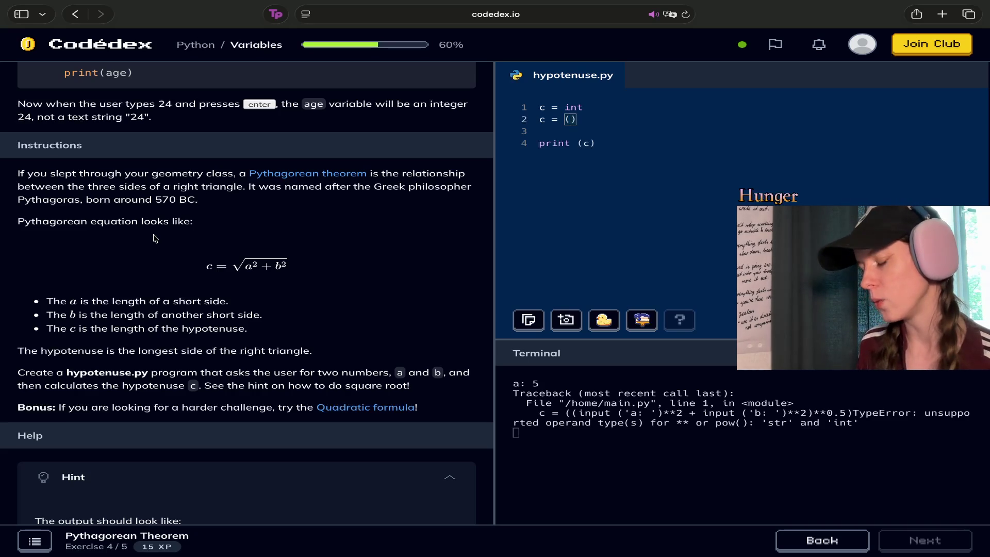
pyautogui.write('a')
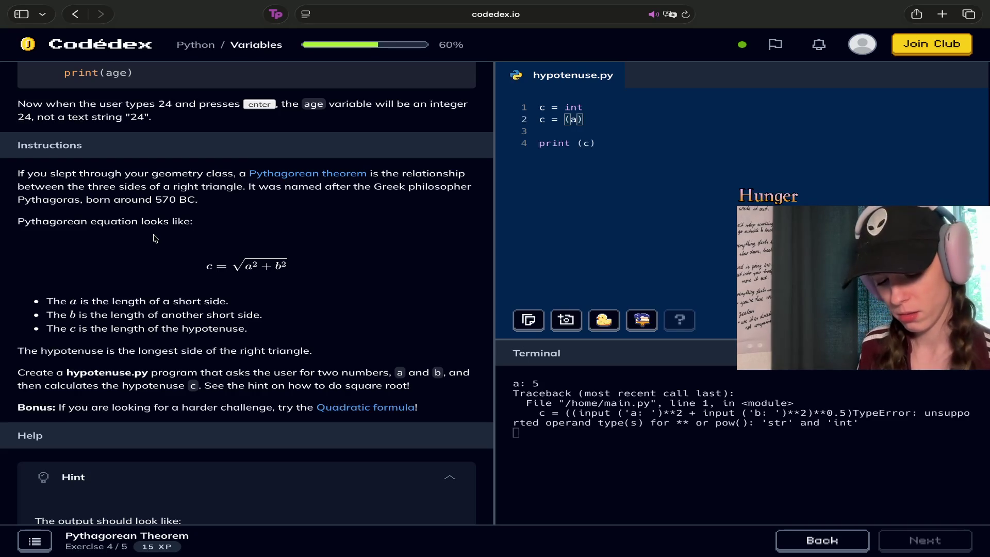
pyautogui.write('**')
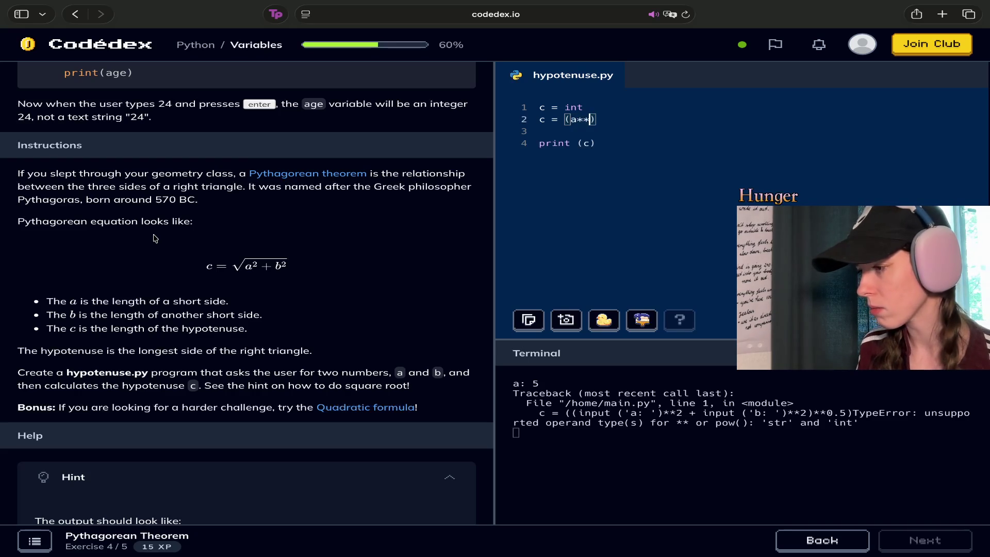
pyautogui.write('2')
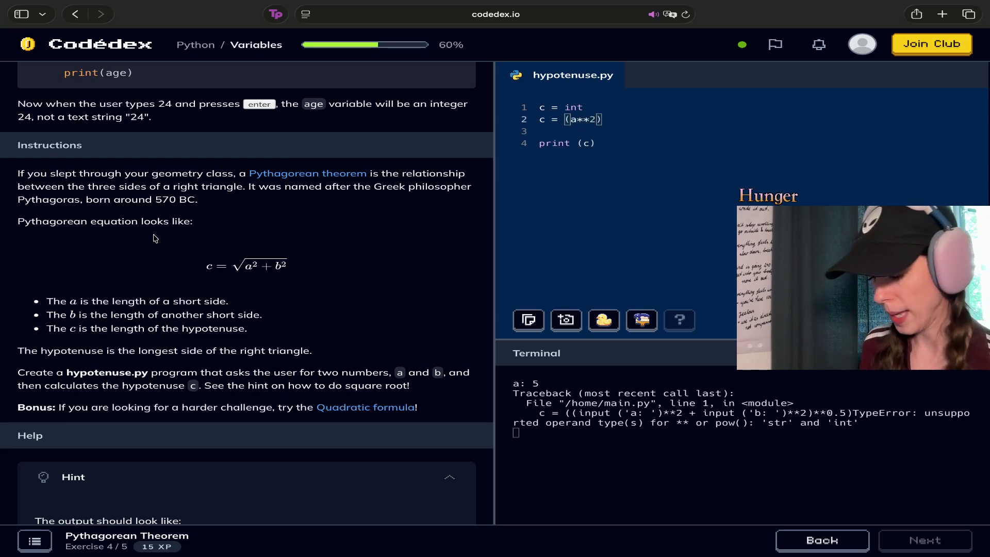
pyautogui.write(' + b **')
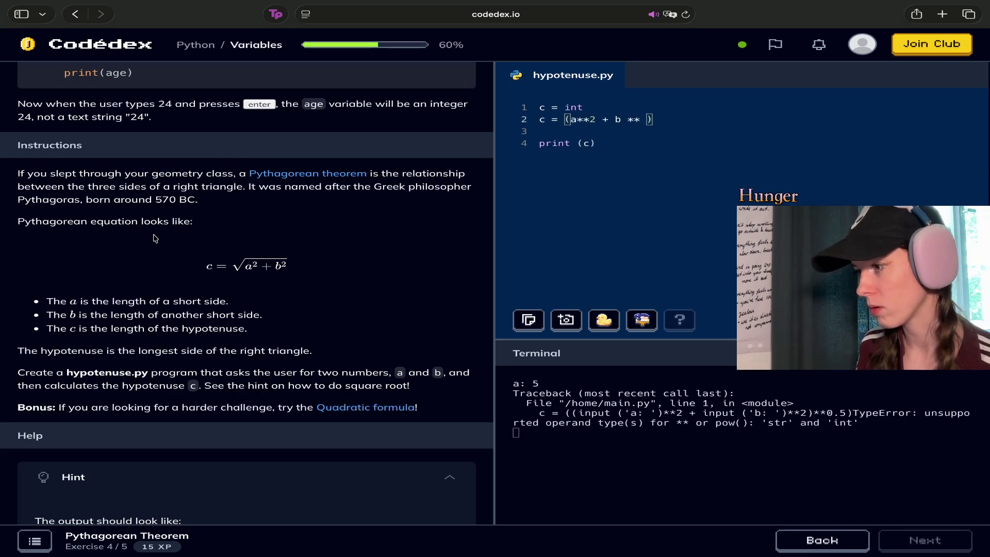
pyautogui.press('Left')
pyautogui.press('Left')
pyautogui.press('Left')
pyautogui.press('BackSpace')
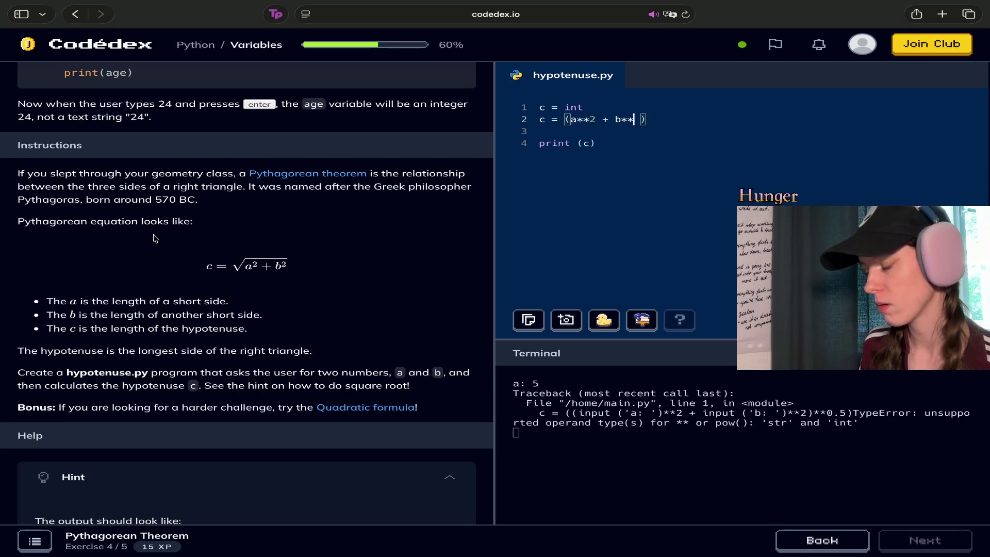
pyautogui.write('2')
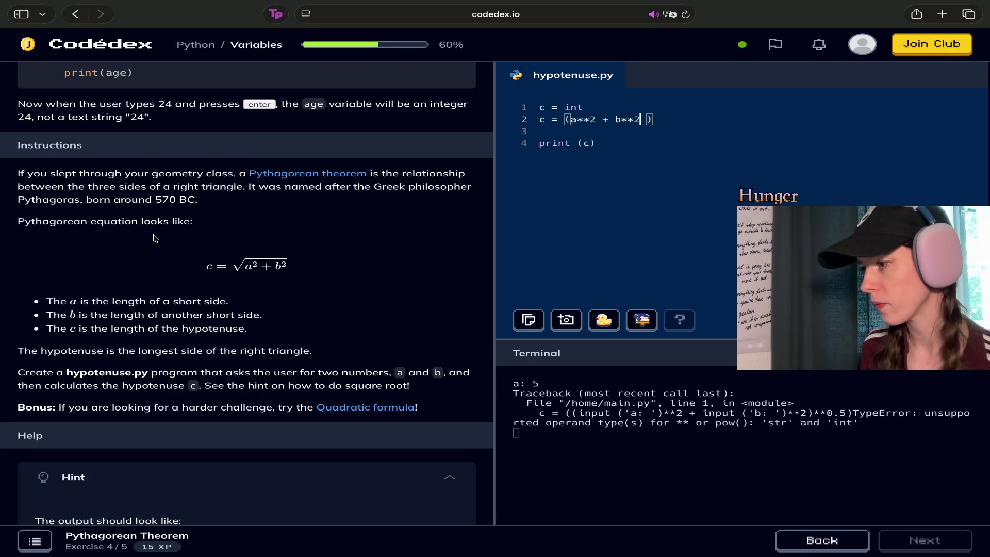
pyautogui.write(')')
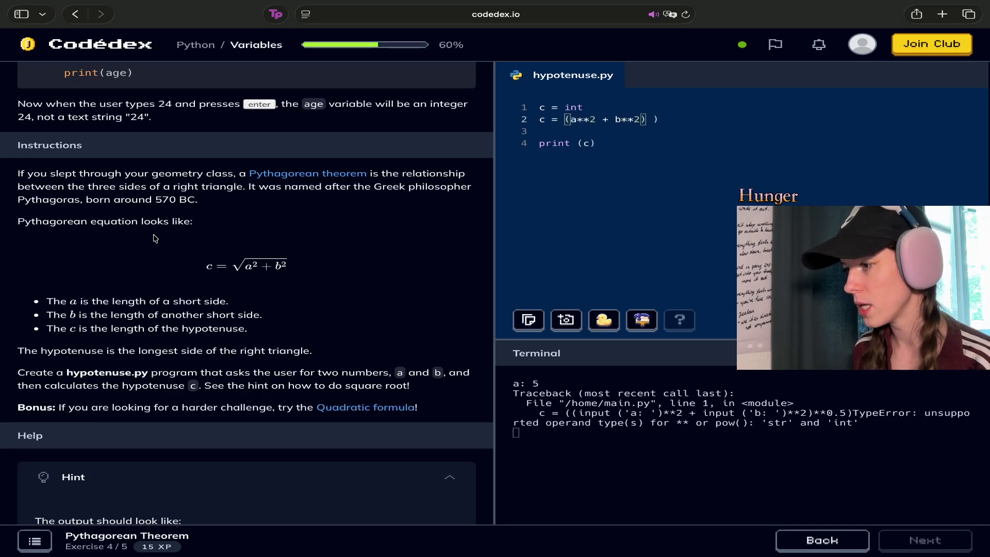
pyautogui.write('(')
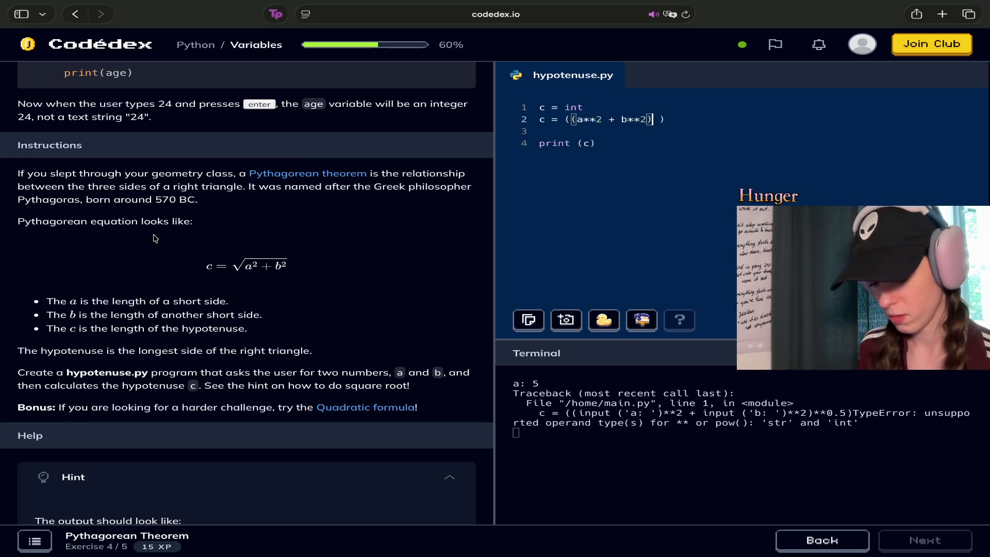
pyautogui.write(')**')
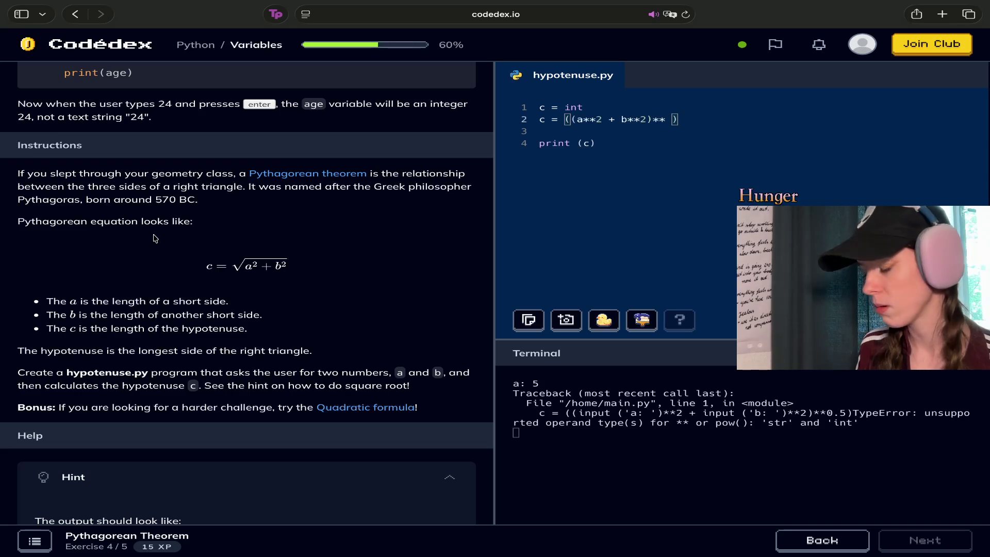
pyautogui.write('0,5')
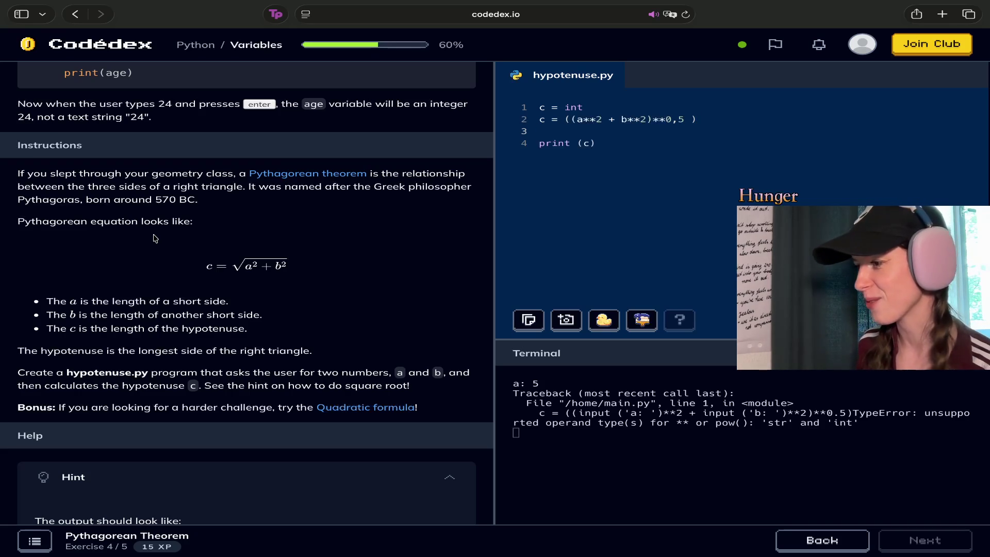
# Start writing an input call on the empty line 3.
pyautogui.press('Up')
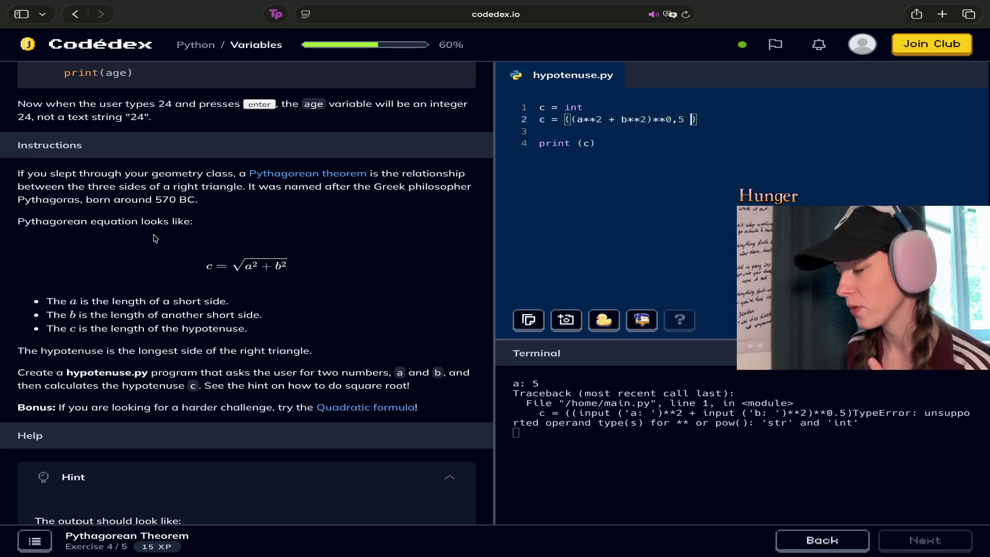
pyautogui.press('Down')
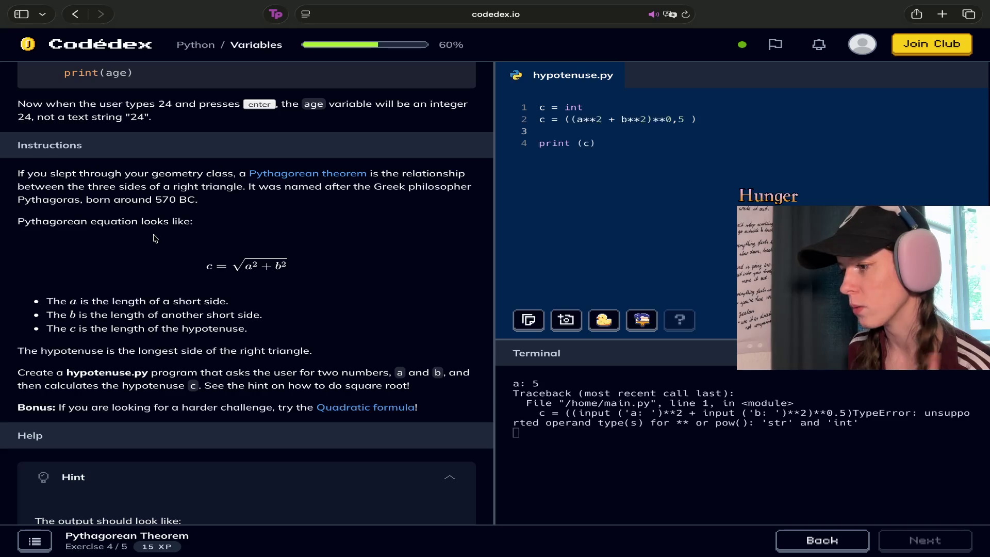
pyautogui.write('in')
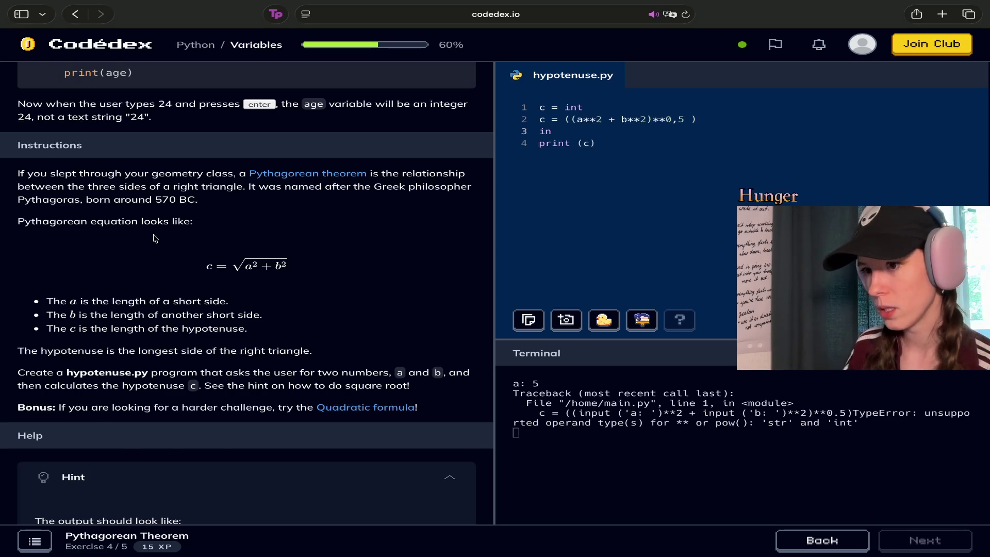
# Complete line 3 as input ('a').
pyautogui.scroll(6, 342, 194)
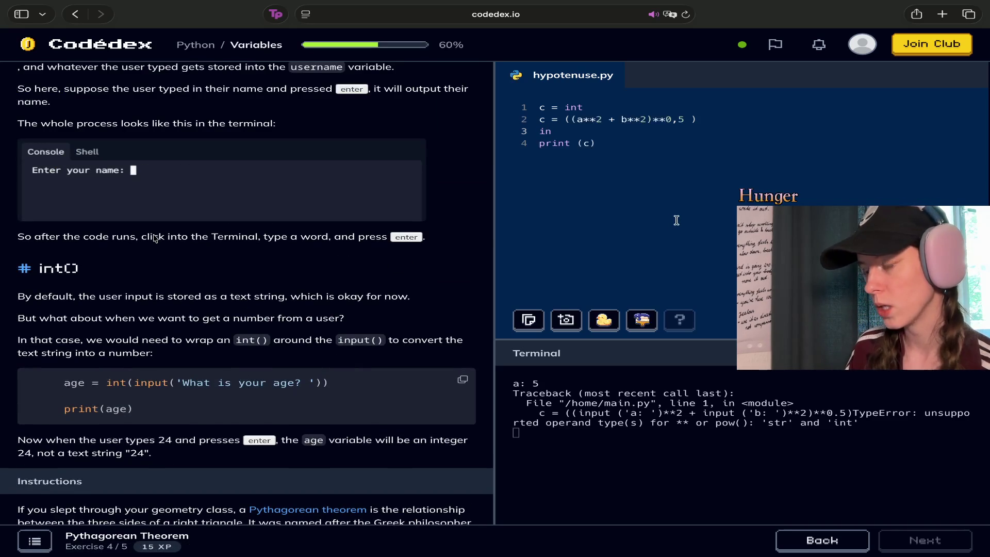
pyautogui.write('put ')
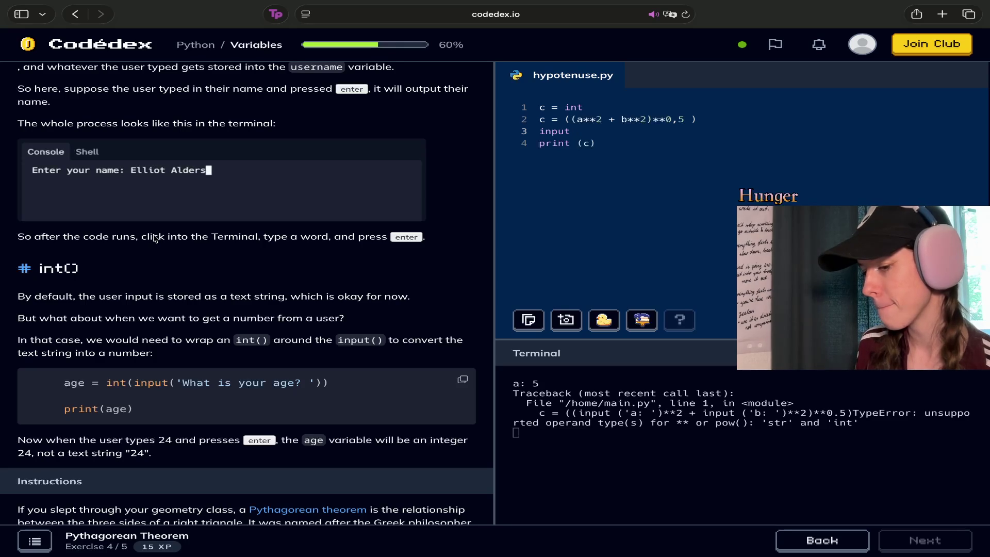
pyautogui.write('(')
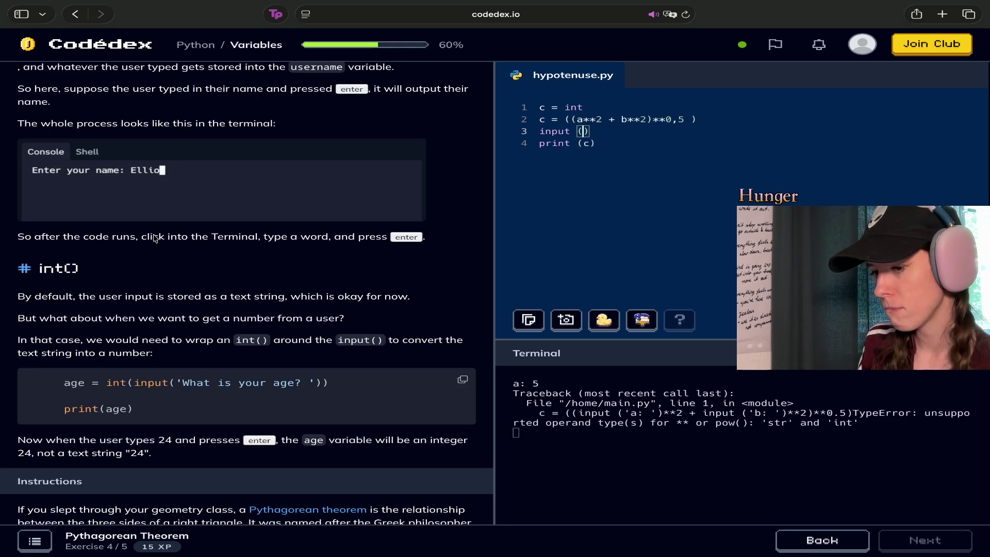
pyautogui.press('Left')
pyautogui.press('Left')
pyautogui.press('Left')
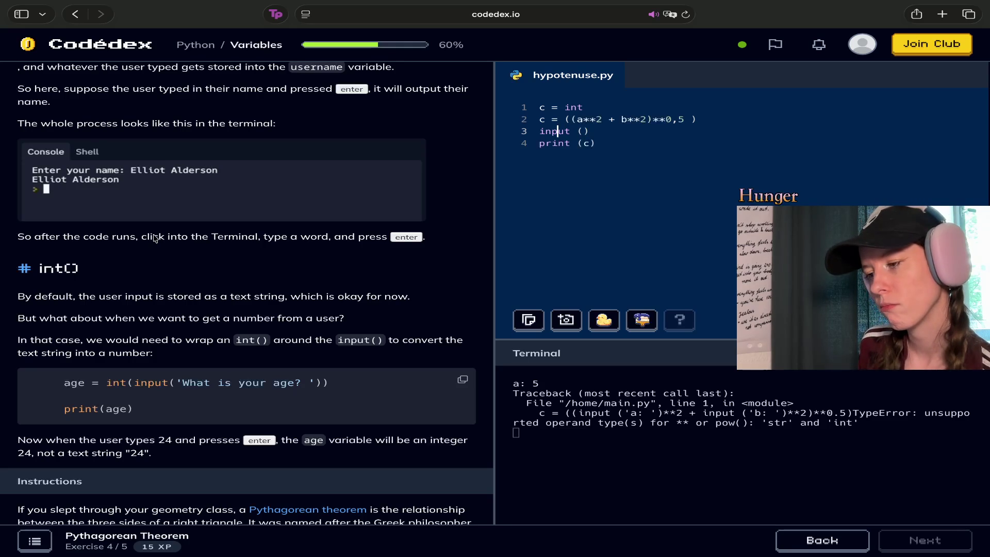
pyautogui.press('Right')
pyautogui.press('Right')
pyautogui.press('Right')
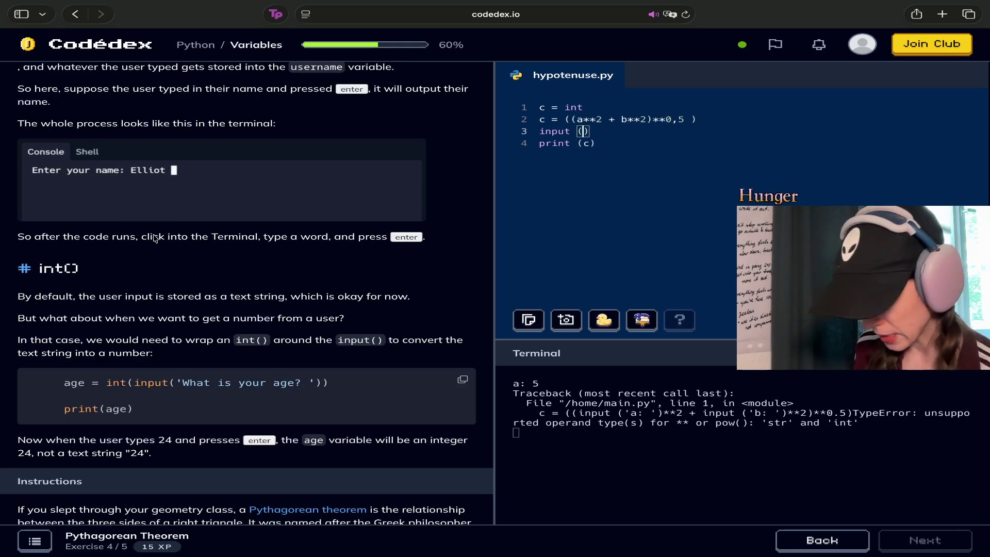
pyautogui.write("'a")
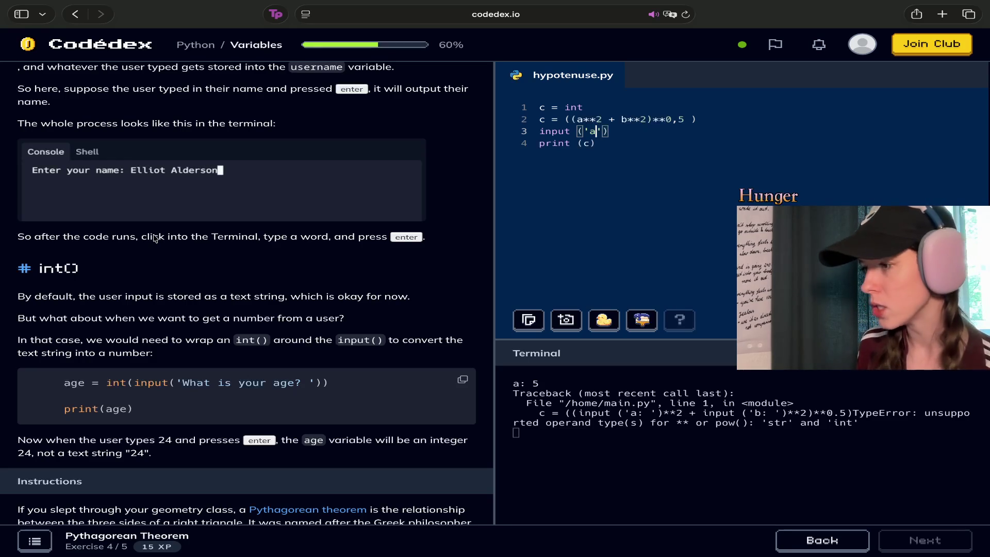
# Add input ('b') as a new line 4 and run the script.
pyautogui.press('Right')
pyautogui.press('Right')
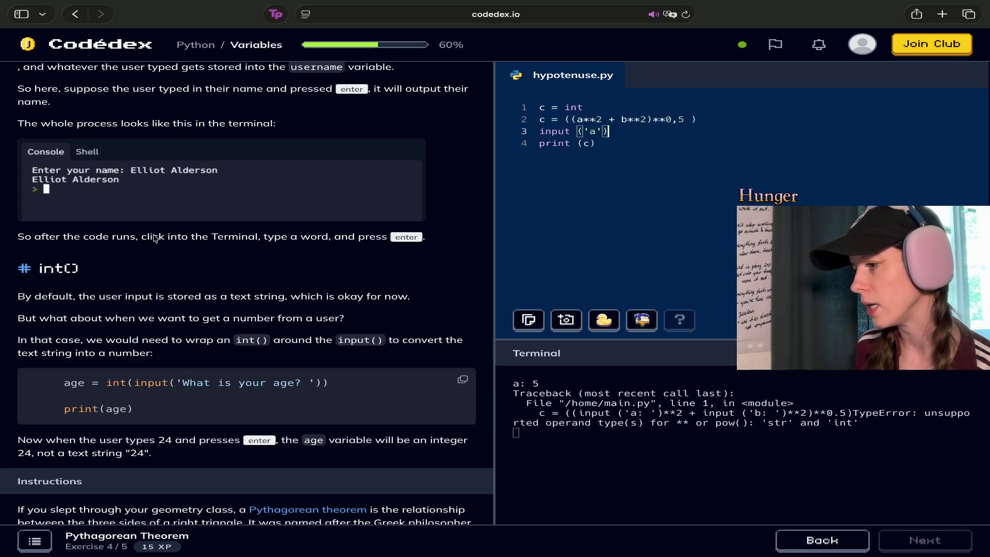
pyautogui.press('Return')
pyautogui.press('Up')
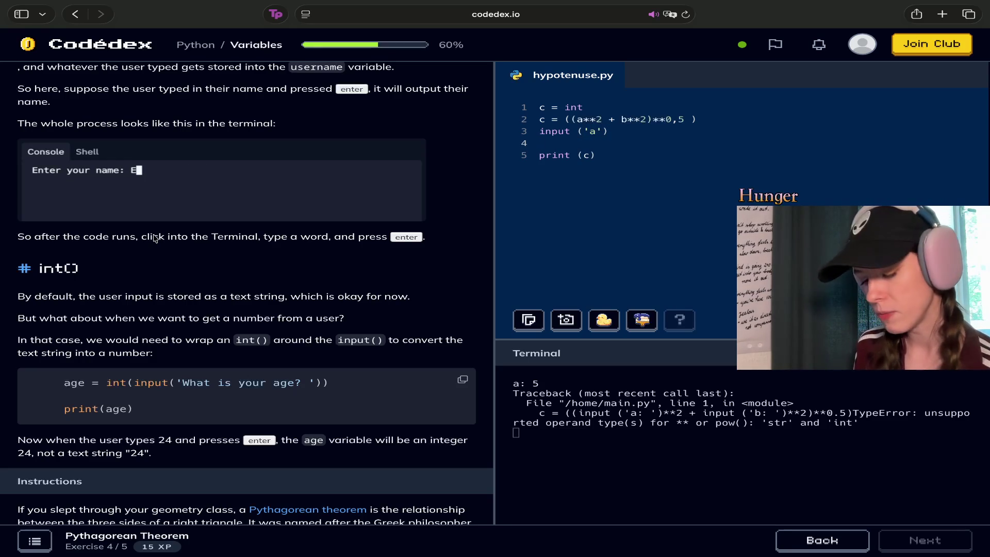
pyautogui.write('input')
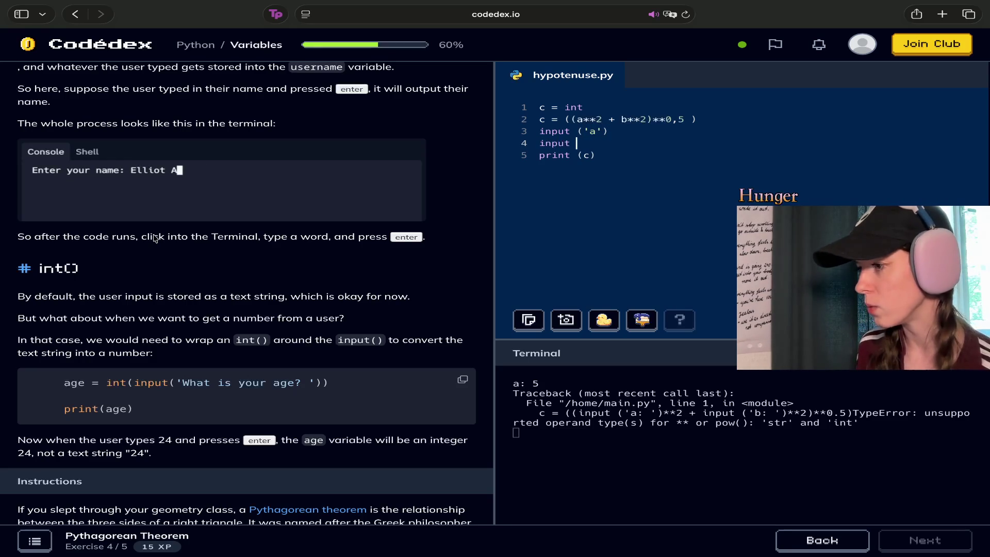
pyautogui.write(' (')
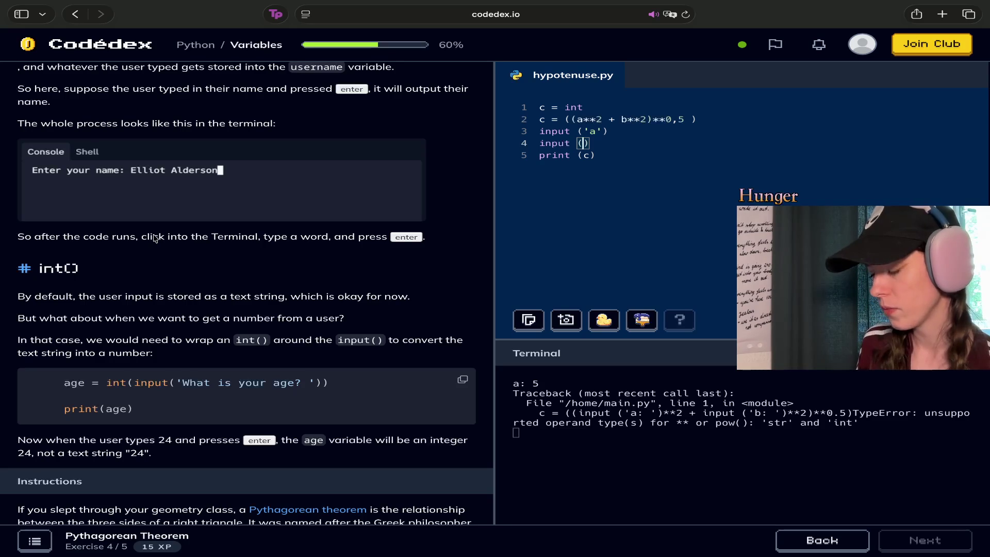
pyautogui.write("'b'")
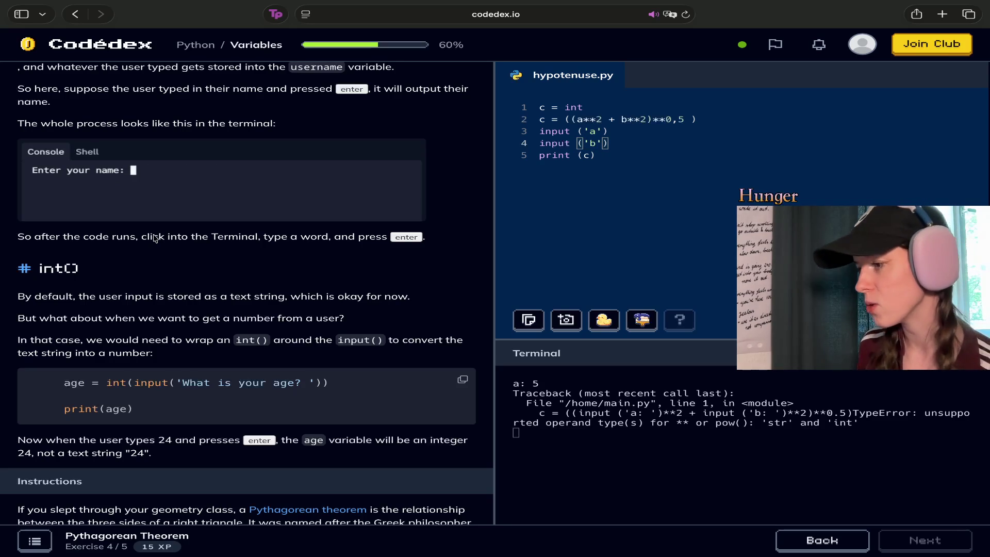
pyautogui.press('super+Return')
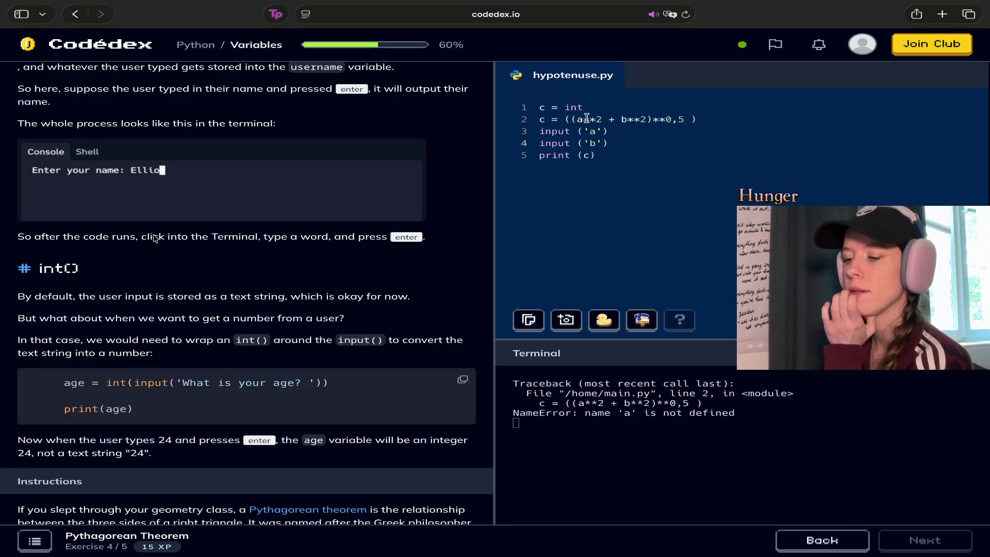
# Mark c = on line 2, compare with the lesson's Hint, then delete the c = int line.
pyautogui.moveTo(558, 119); pyautogui.dragTo(540, 119)
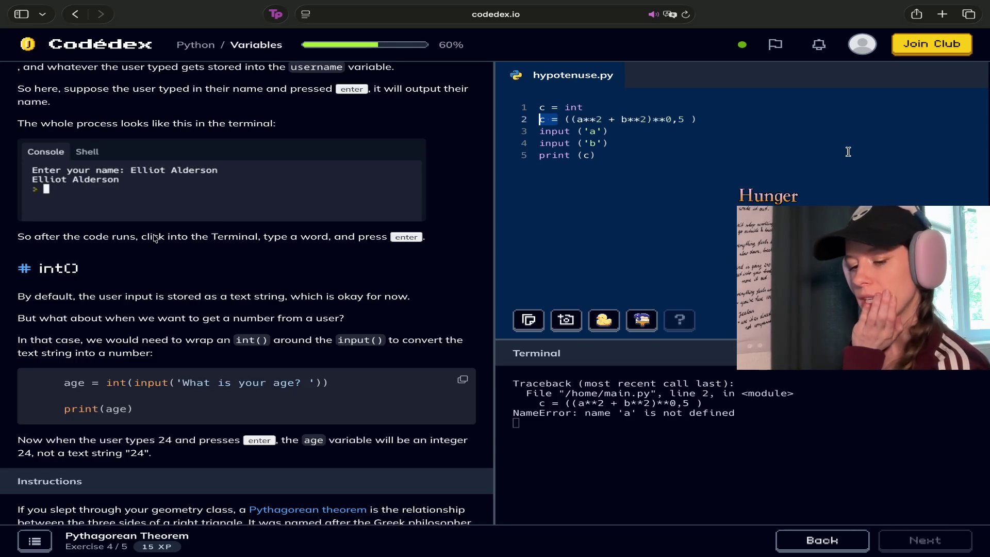
pyautogui.scroll(-15, 309, 268)
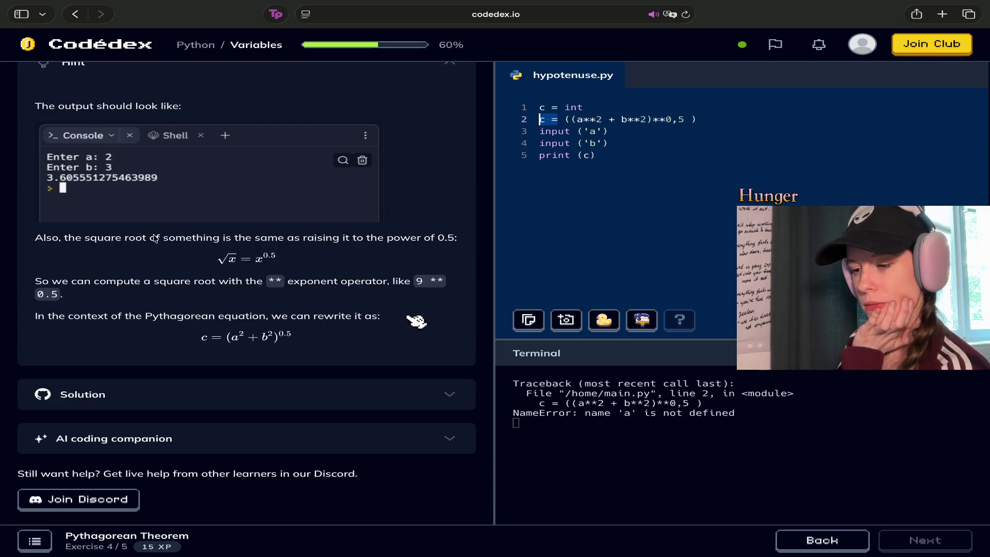
pyautogui.scroll(15, 155, 238)
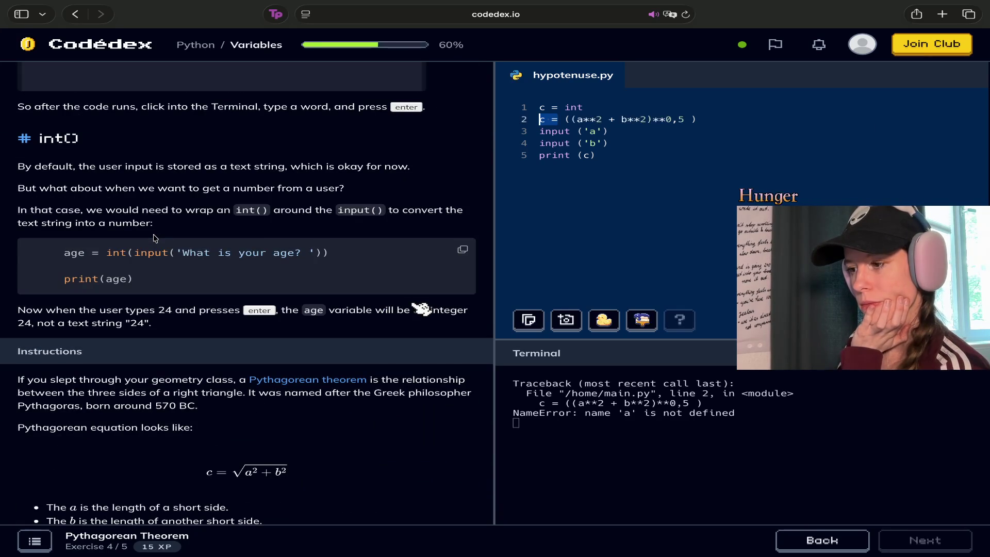
pyautogui.press('BackSpace')
pyautogui.press('BackSpace')
pyautogui.press('BackSpace')
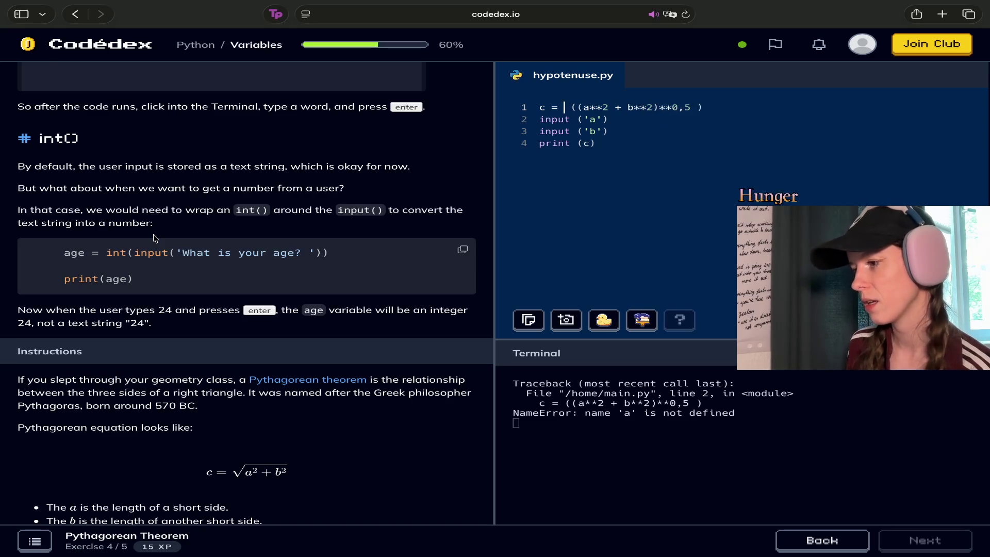
# Rerun the merged script and check parenthesis pairs in print (c), input ('a') and the formula.
pyautogui.press('super+Return')
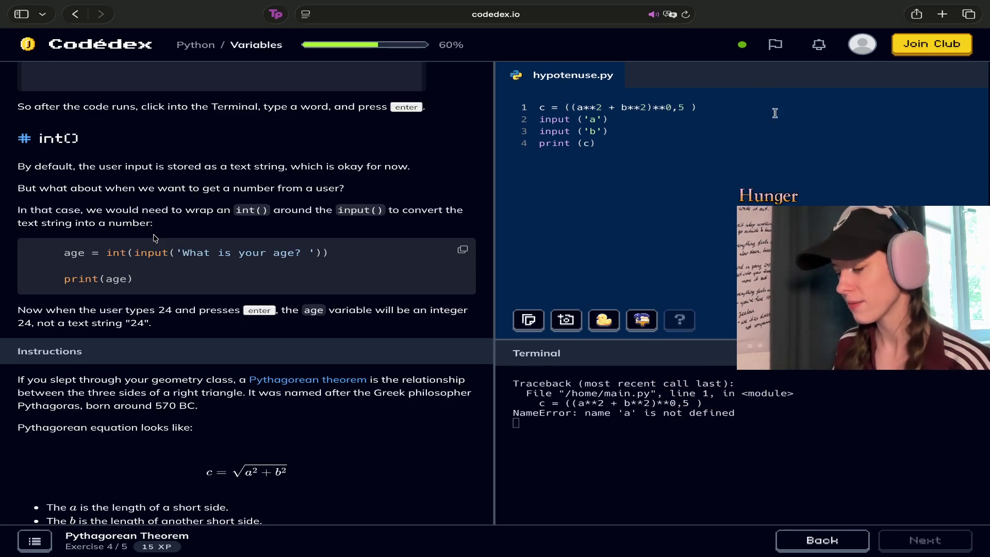
pyautogui.click(676, 140)
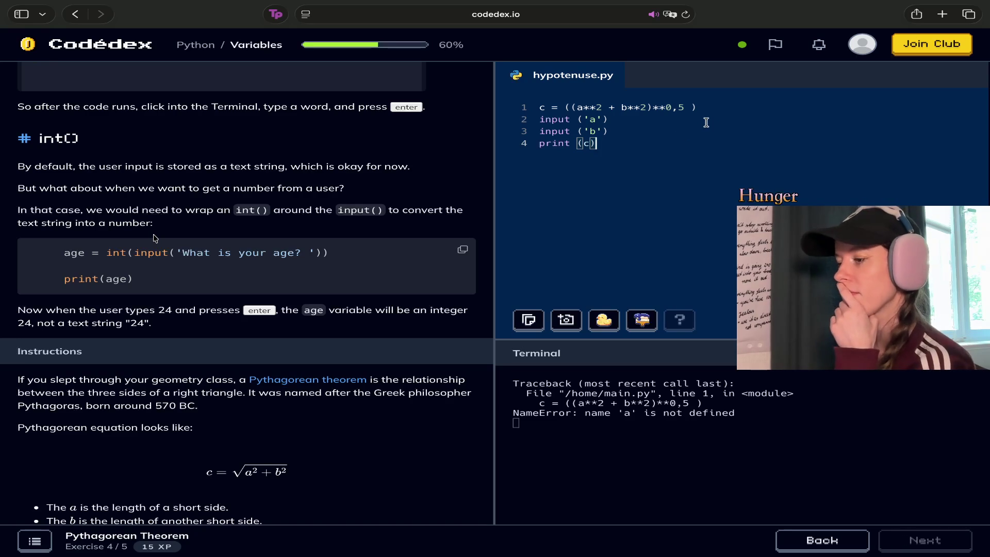
pyautogui.click(694, 108)
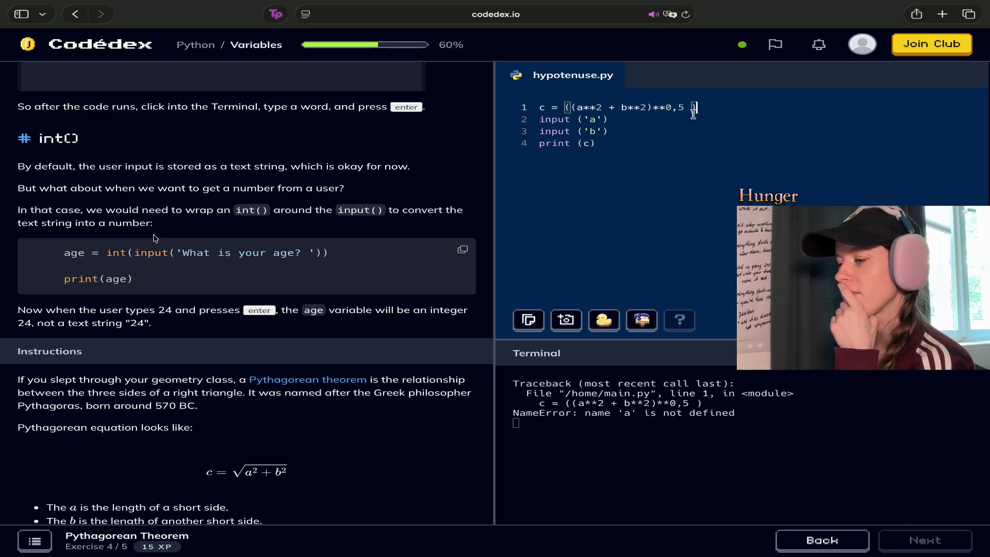
pyautogui.click(602, 119)
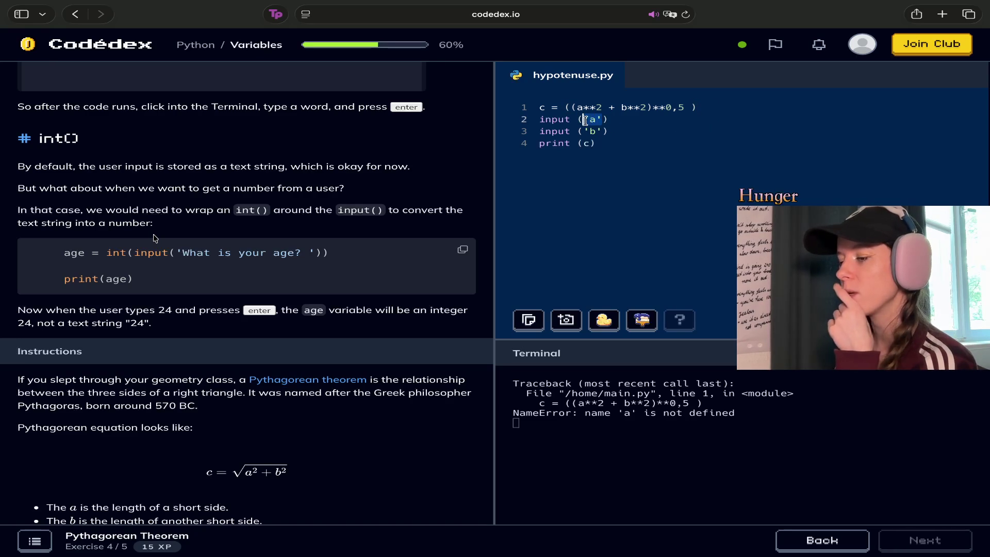
pyautogui.click(578, 106)
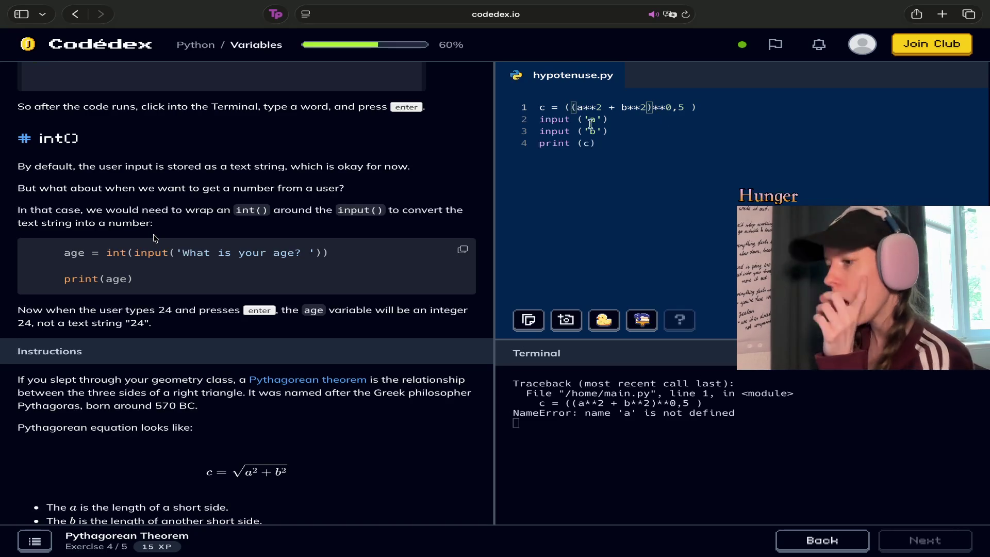
pyautogui.scroll(-7, 266, 392)
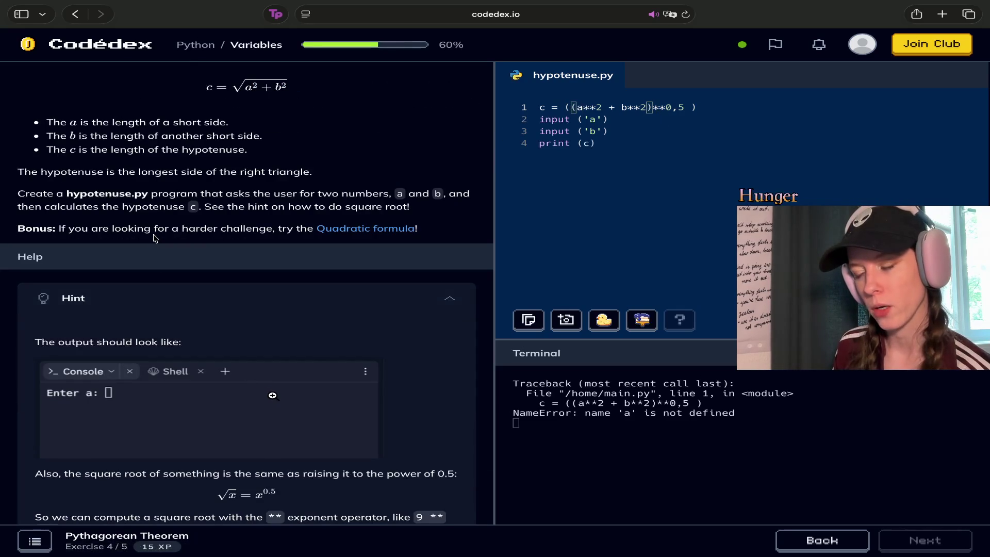
pyautogui.scroll(10, 272, 395)
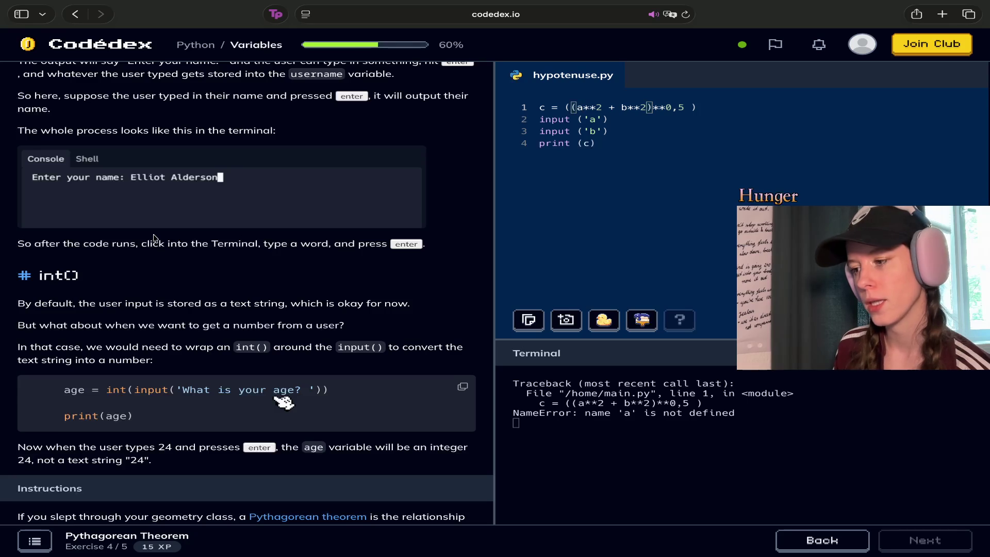
pyautogui.scroll(2, 283, 402)
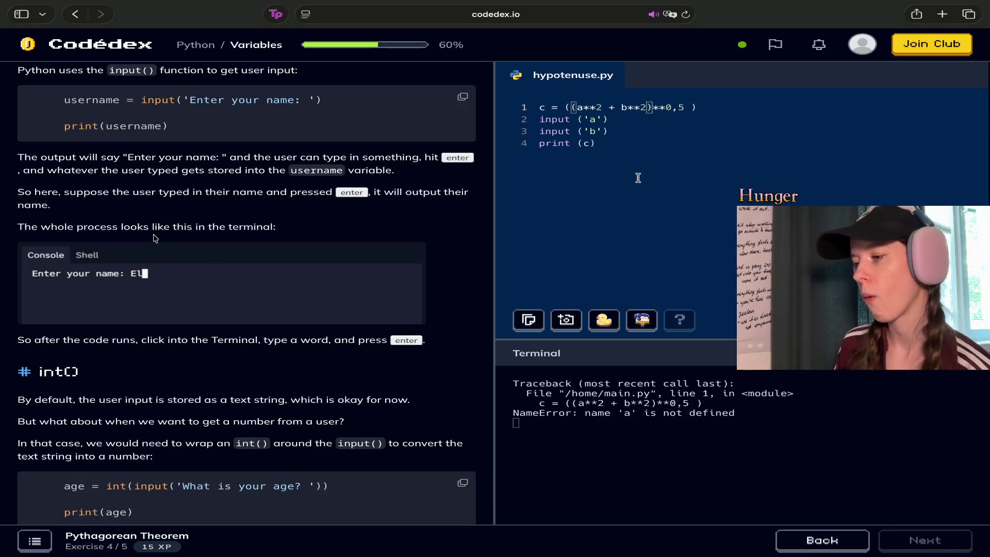
pyautogui.click(540, 120)
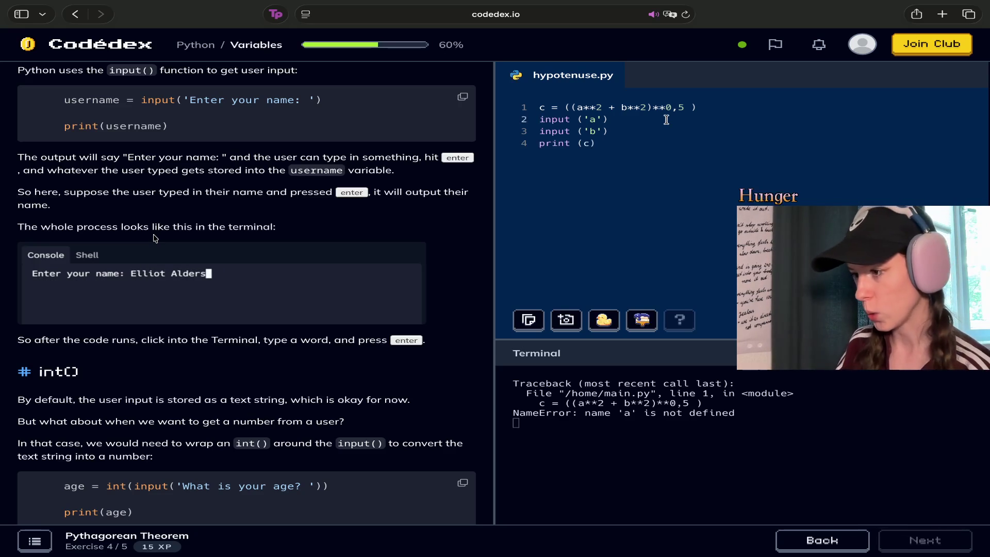
# Make line 2 read c = input ('a')**2.
pyautogui.write('c=')
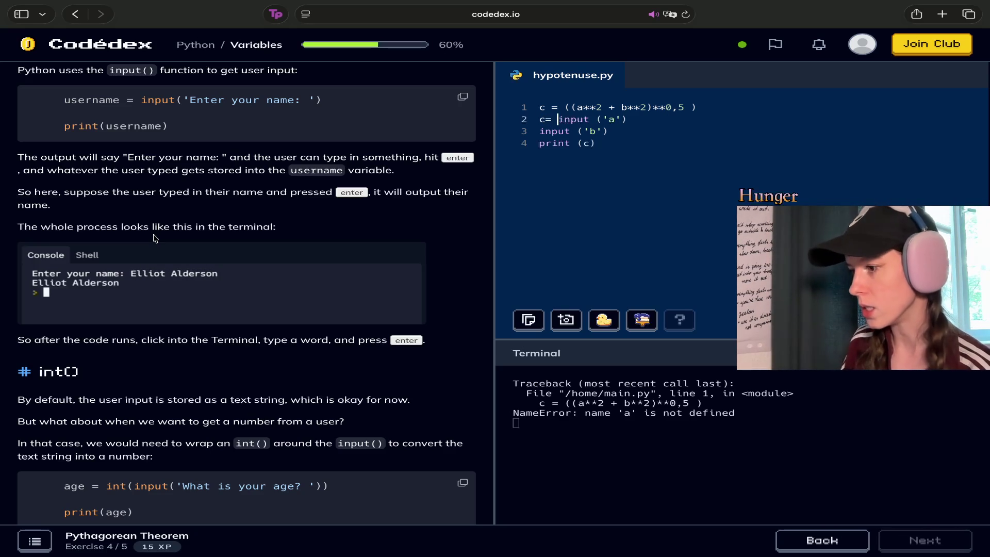
pyautogui.press('Right')
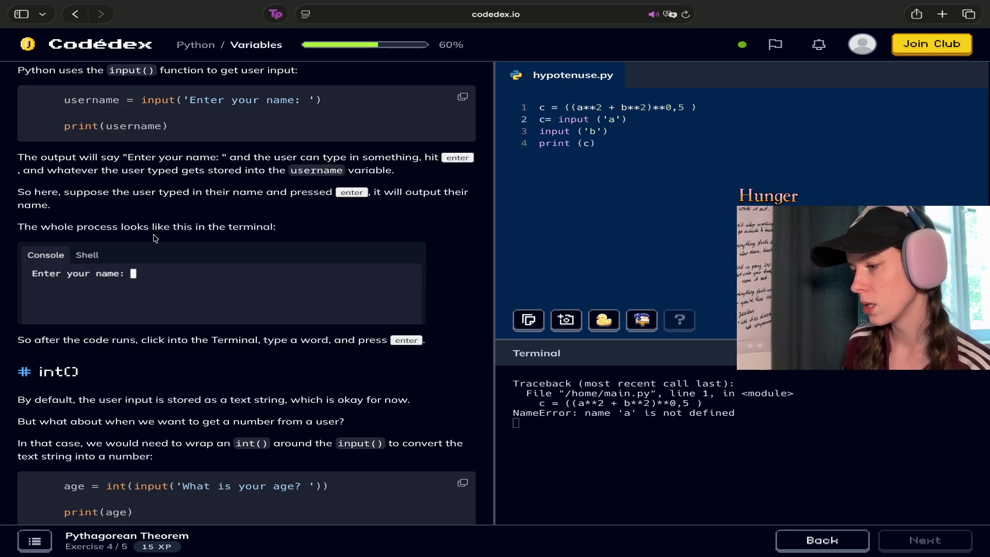
pyautogui.press('Right')
pyautogui.press('Right')
pyautogui.press('Right')
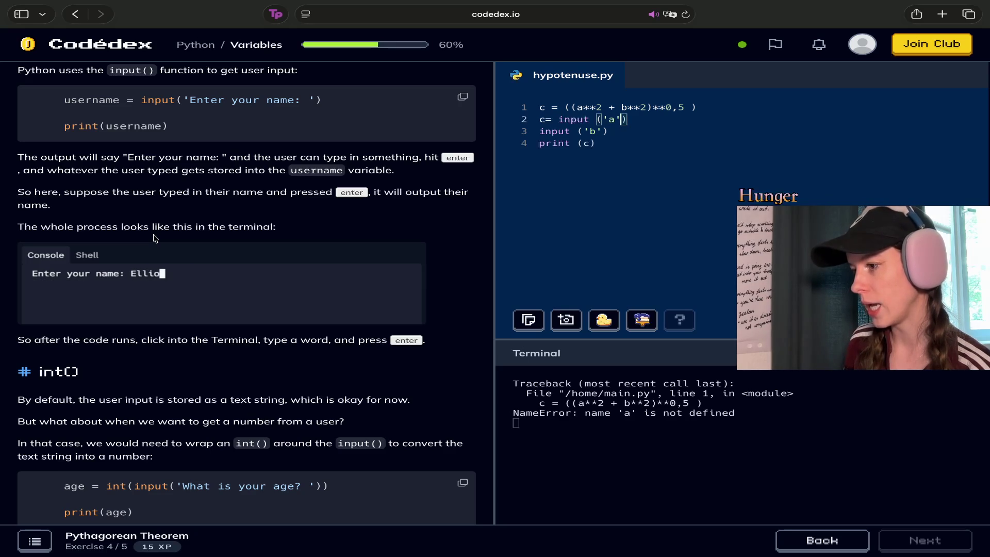
pyautogui.press('Left')
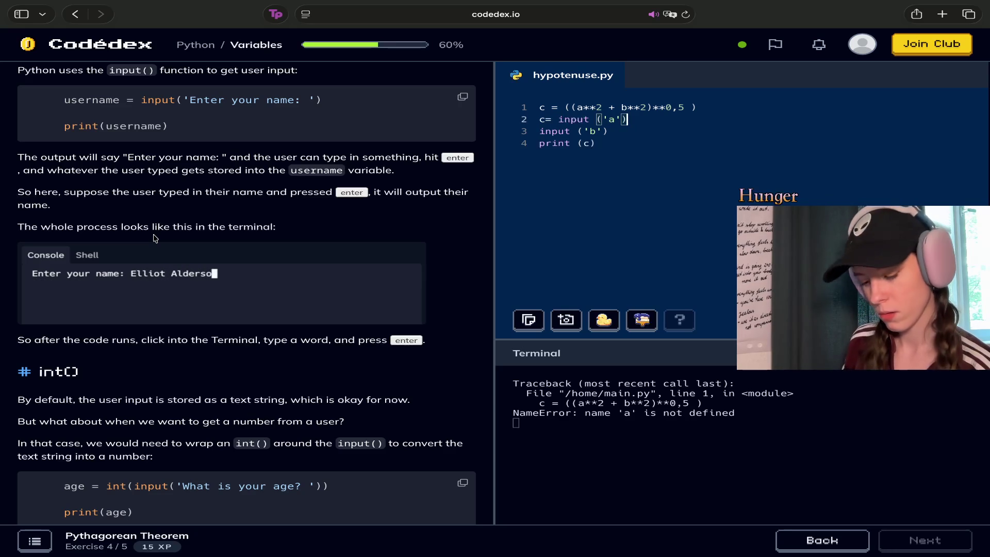
pyautogui.press('super+equal')
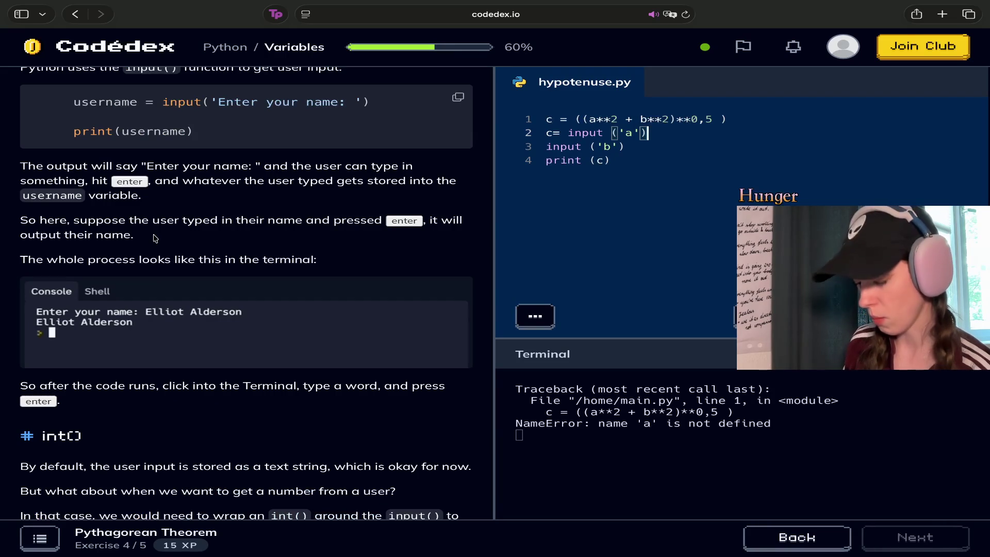
pyautogui.press('super+minus')
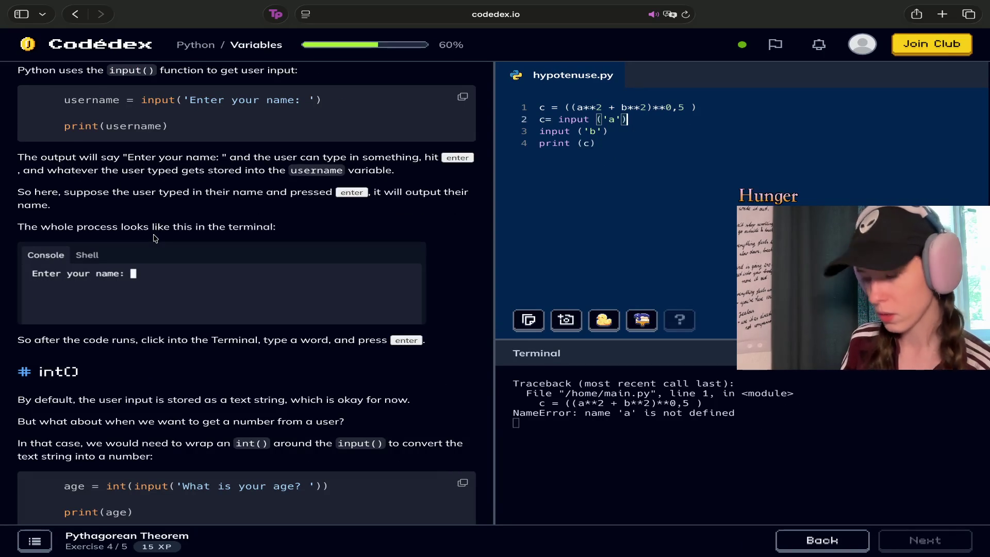
pyautogui.write('**')
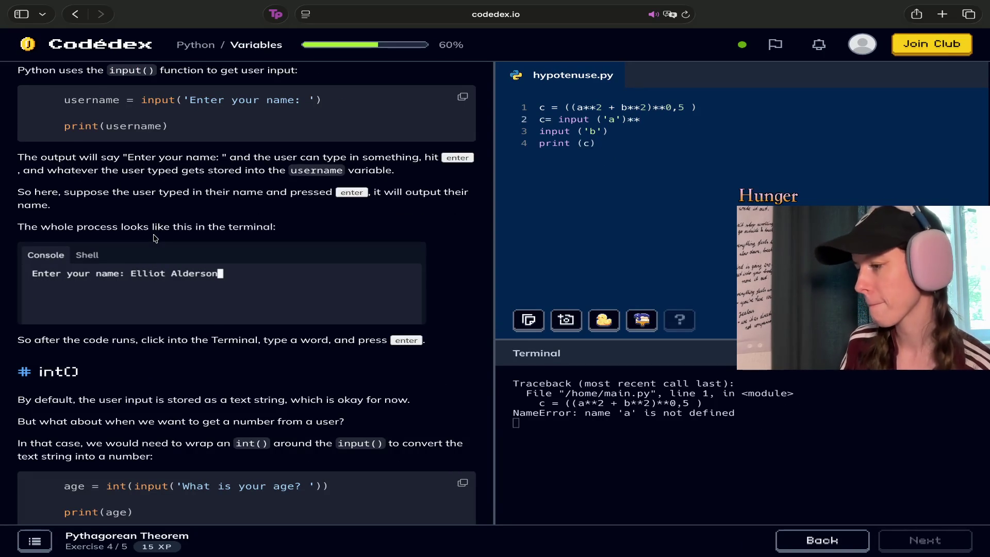
pyautogui.write('2')
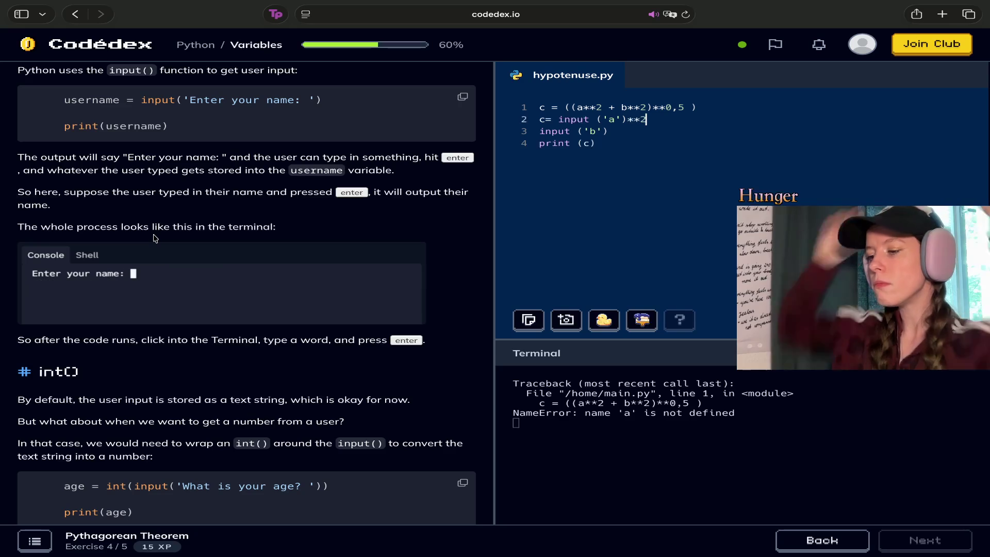
# Add c = input ('b')**2 on a new line 3, followed by a blank line.
pyautogui.click(682, 120)
pyautogui.press('Return')
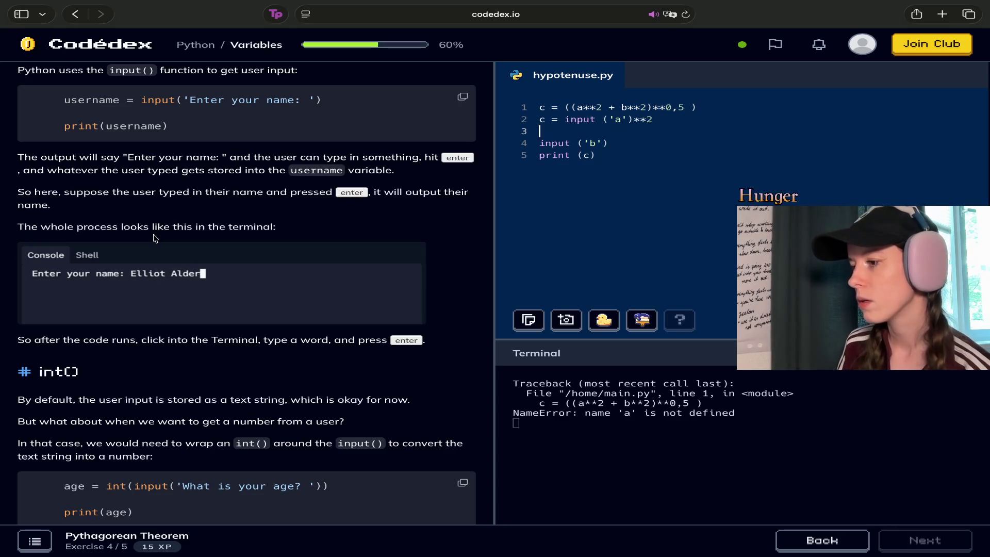
pyautogui.write('c ')
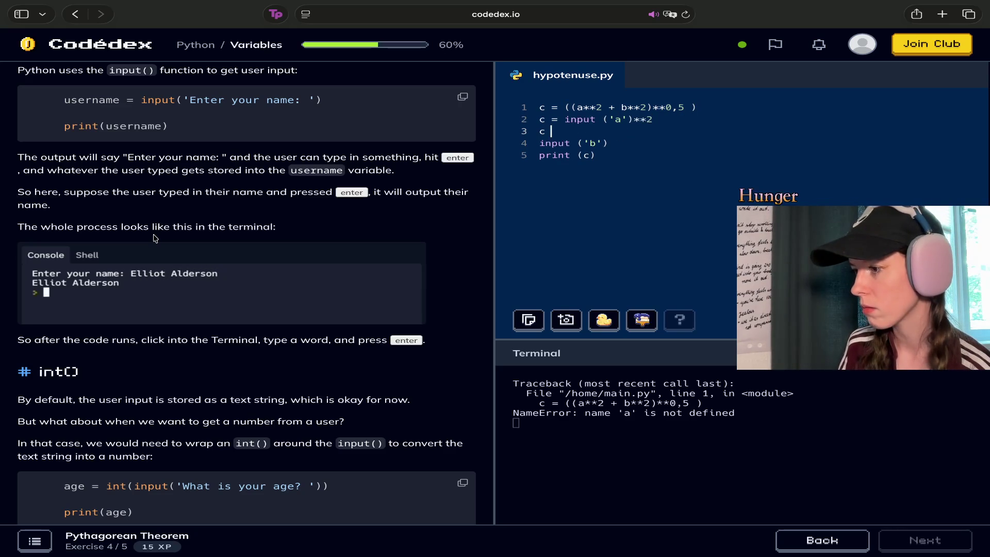
pyautogui.write('= input ')
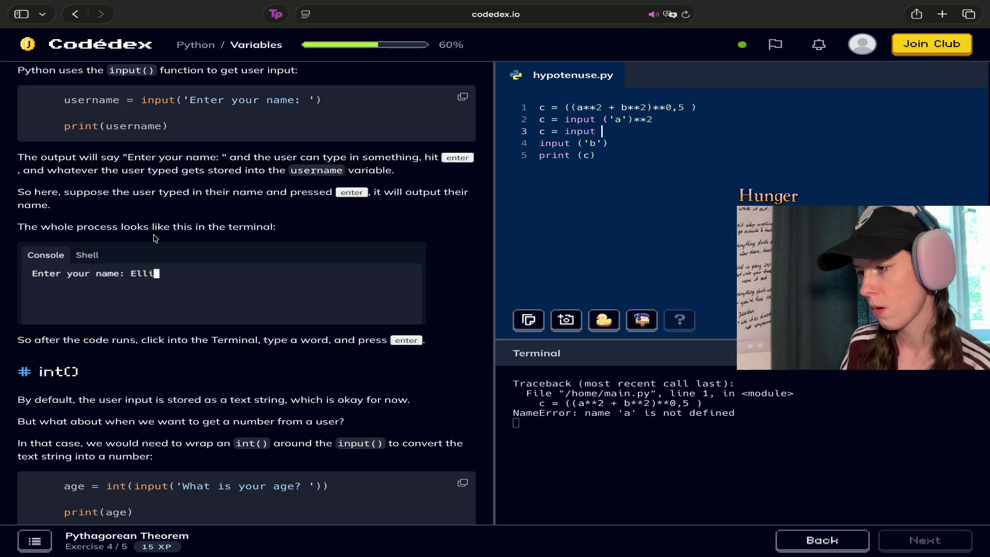
pyautogui.write('(')
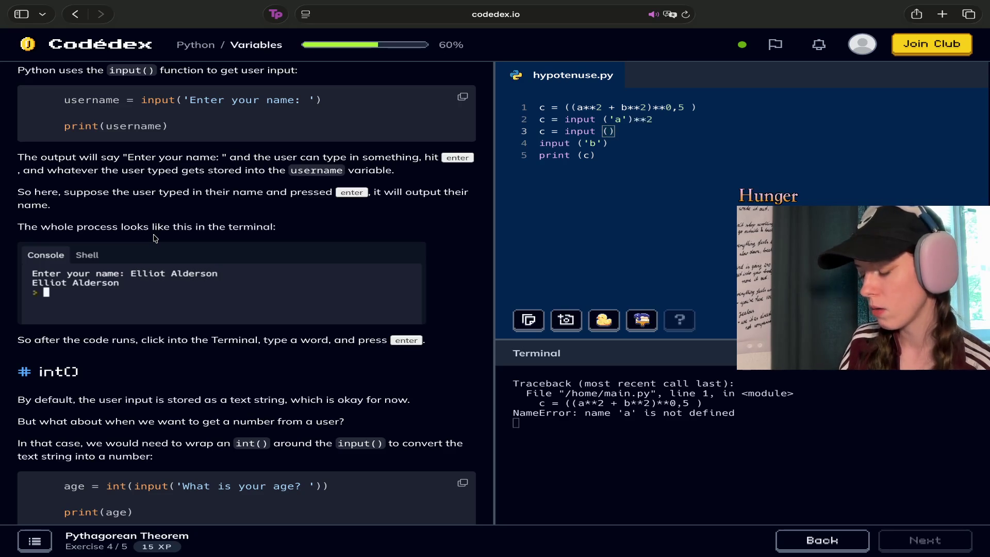
pyautogui.write("'b')")
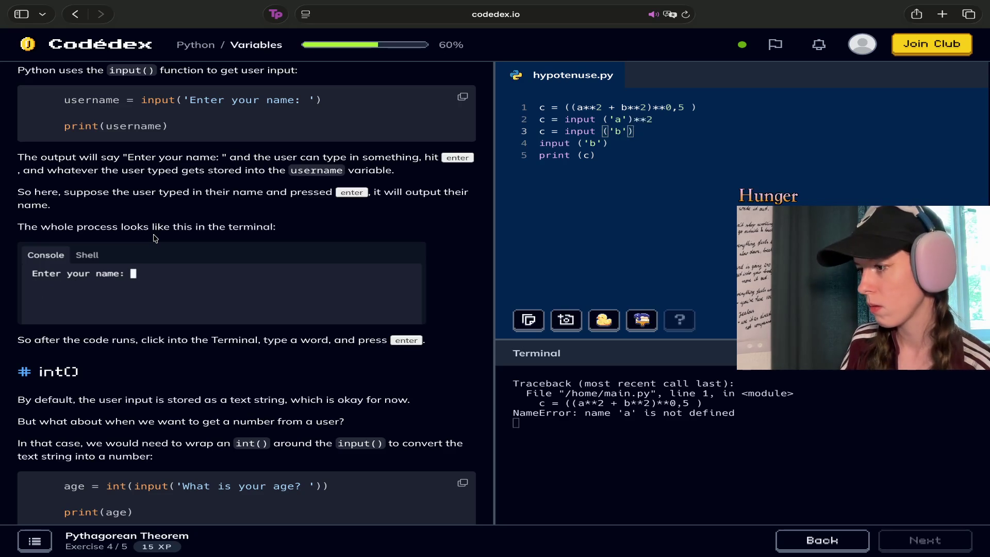
pyautogui.write('**2')
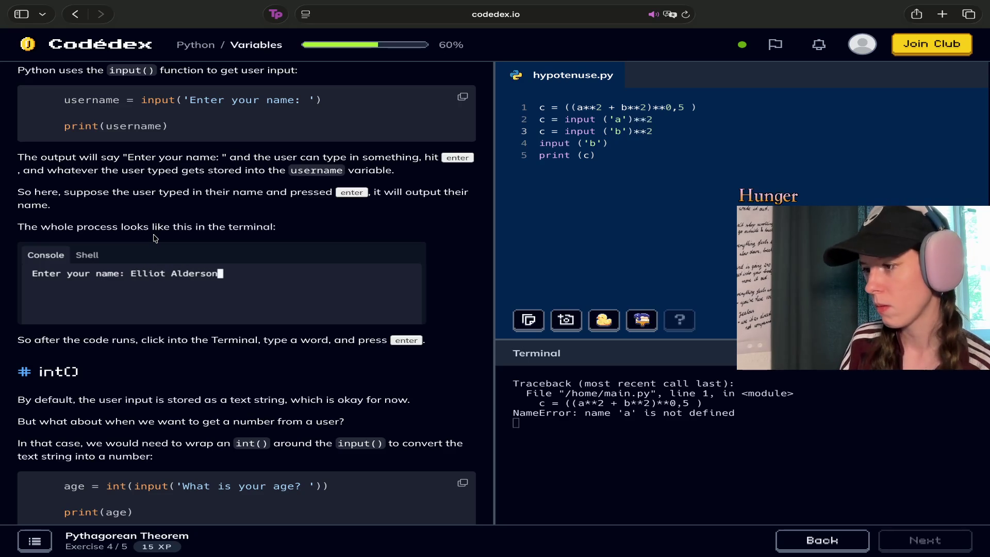
pyautogui.press('Return')
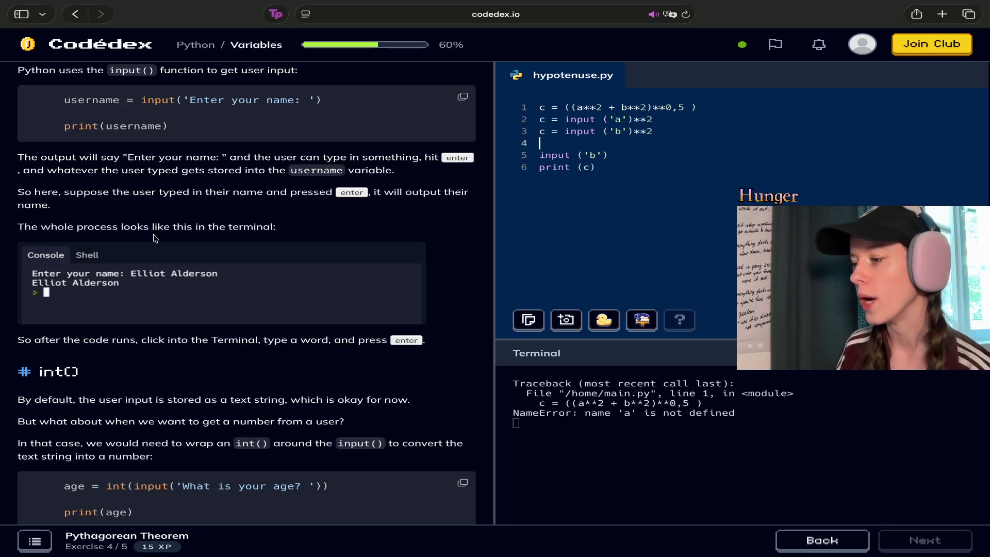
# Delete the leftover input ('b') line, keep a blank line before print (c), and rerun.
pyautogui.moveTo(609, 155); pyautogui.dragTo(540, 156)
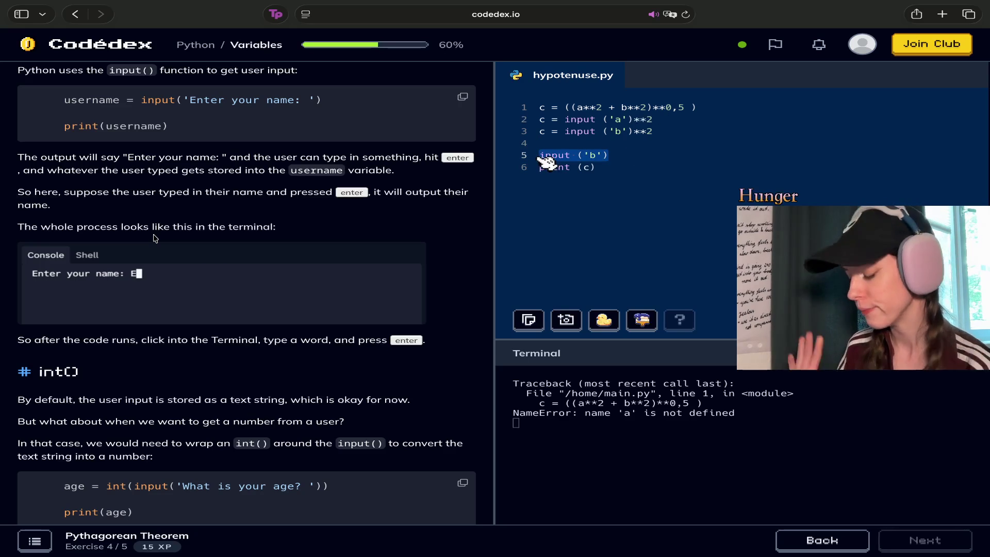
pyautogui.press('BackSpace')
pyautogui.press('BackSpace')
pyautogui.press('BackSpace')
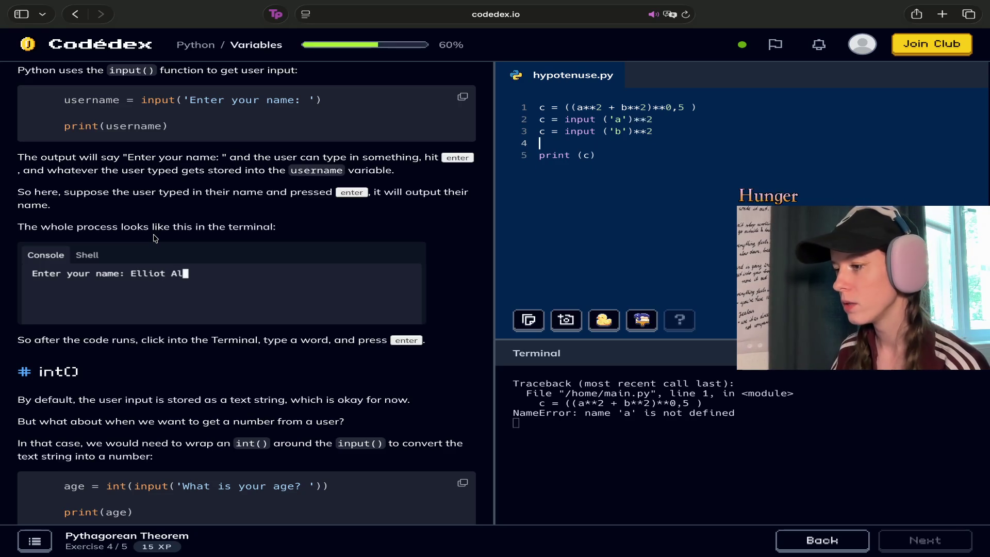
pyautogui.press('Return')
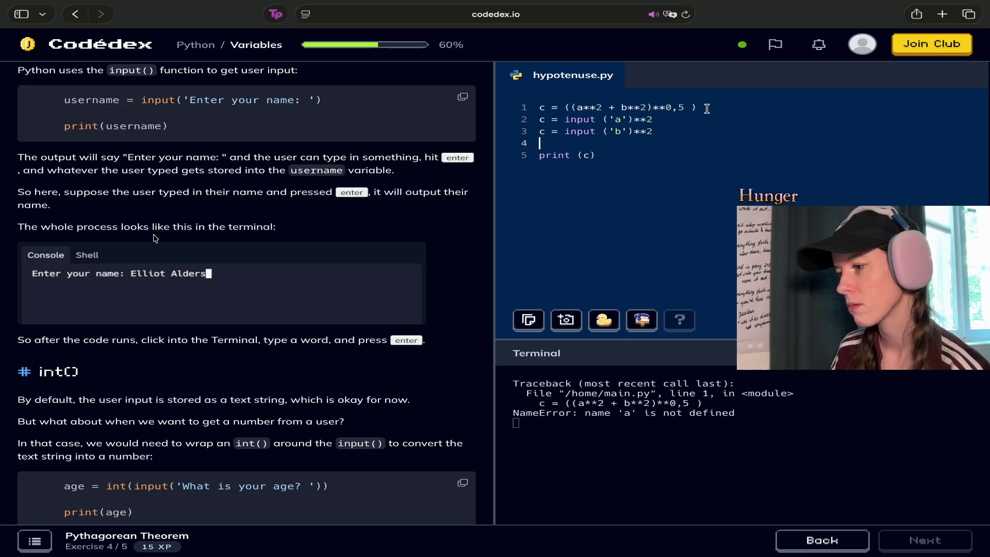
pyautogui.hotkey('ctrl', 'Return')
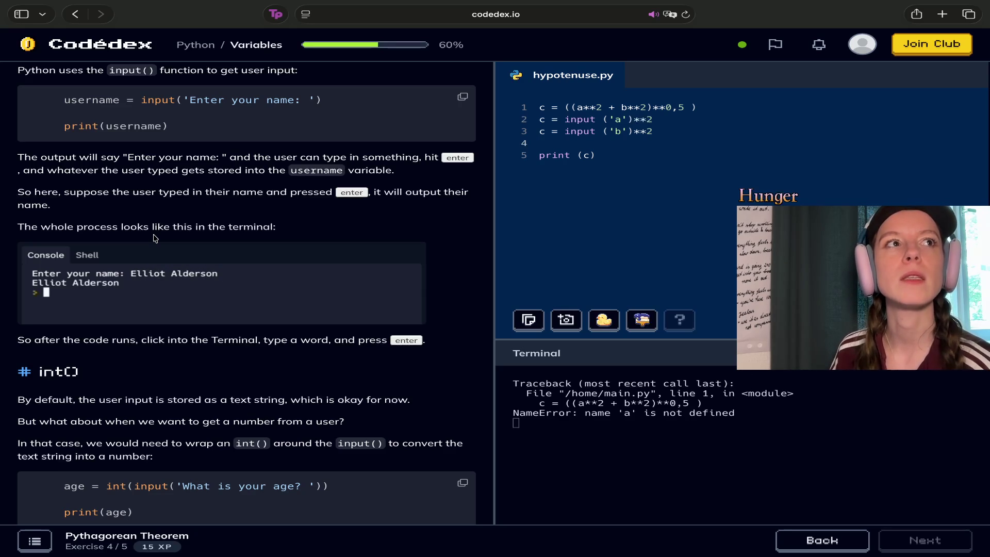
# Change the assignments on lines 2 and 3 from c to a and b.
pyautogui.moveTo(597, 154); pyautogui.dragTo(541, 155)
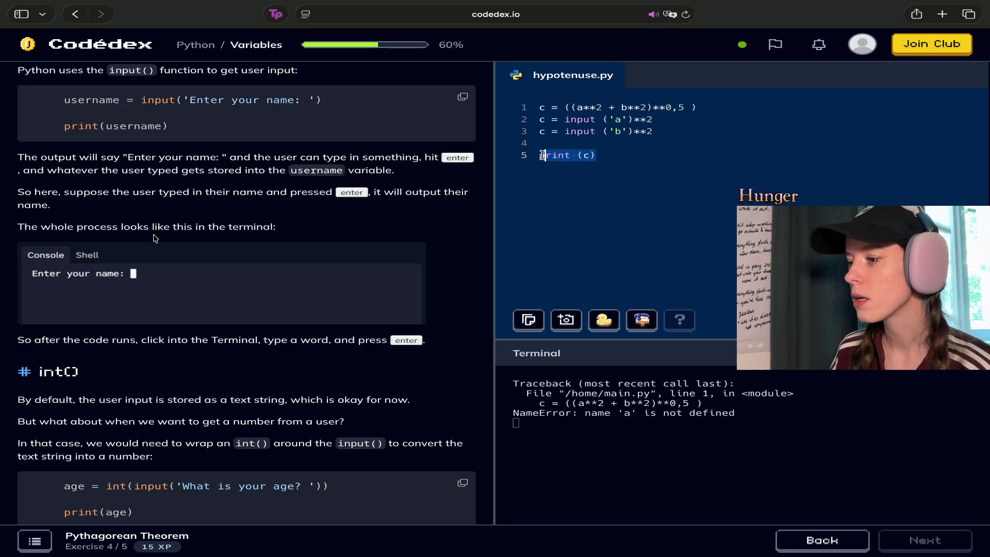
pyautogui.moveTo(539, 107)
pyautogui.mouseDown()
pyautogui.moveTo(717, 106)
pyautogui.moveTo(541, 109)
pyautogui.mouseUp()
pyautogui.click(691, 106)
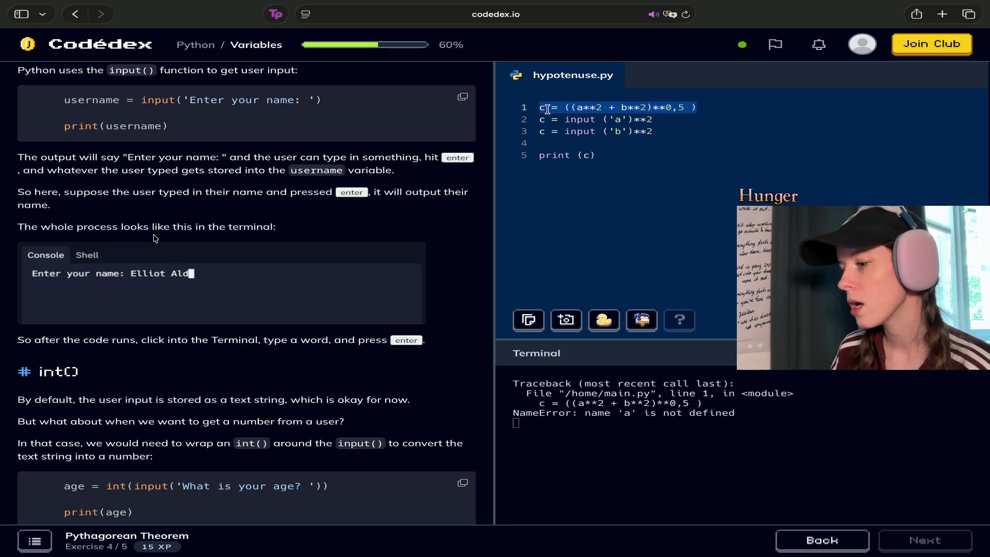
pyautogui.doubleClick(540, 118)
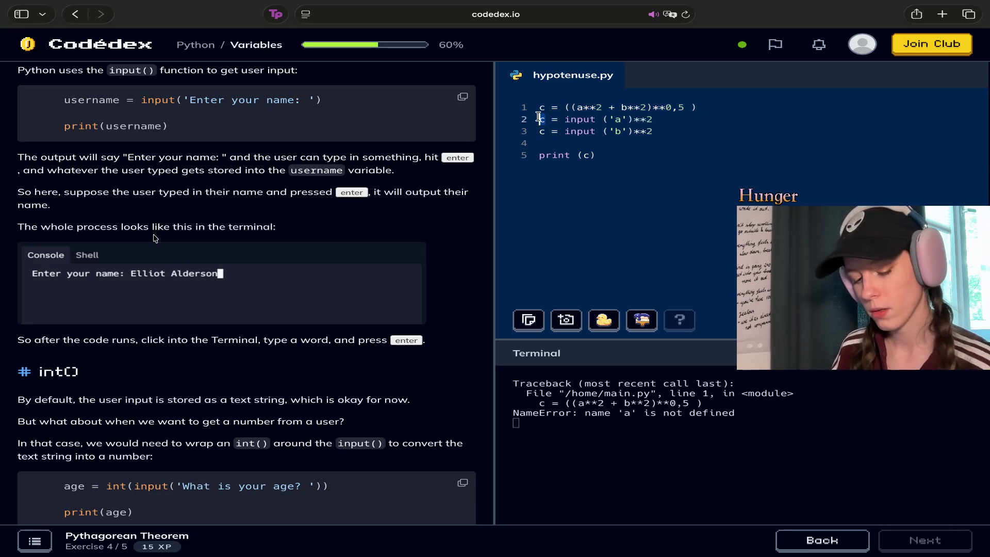
pyautogui.write('a')
pyautogui.doubleClick(540, 131)
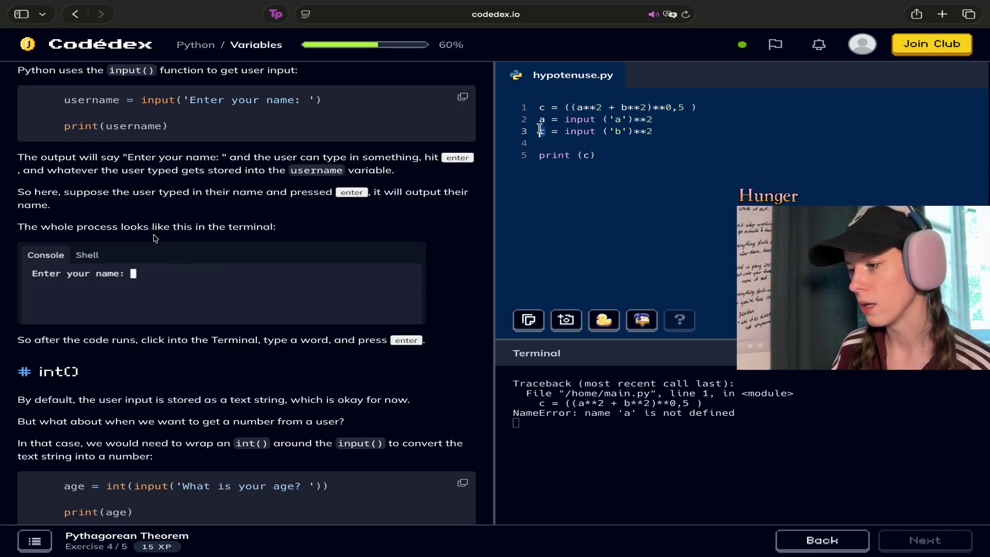
pyautogui.write('b')
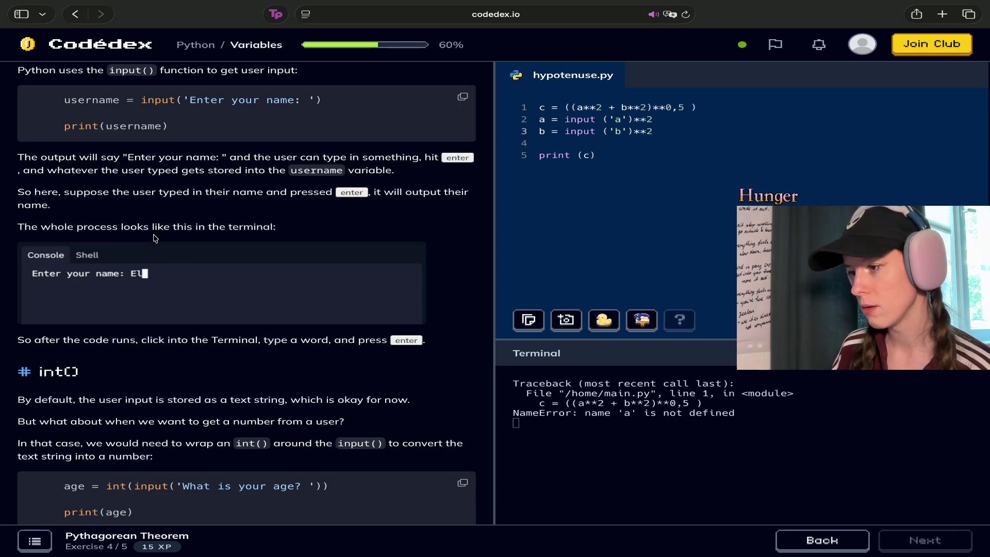
# Delete the original hypotenuse formula and the resulting empty first line.
pyautogui.moveTo(716, 107); pyautogui.dragTo(538, 107)
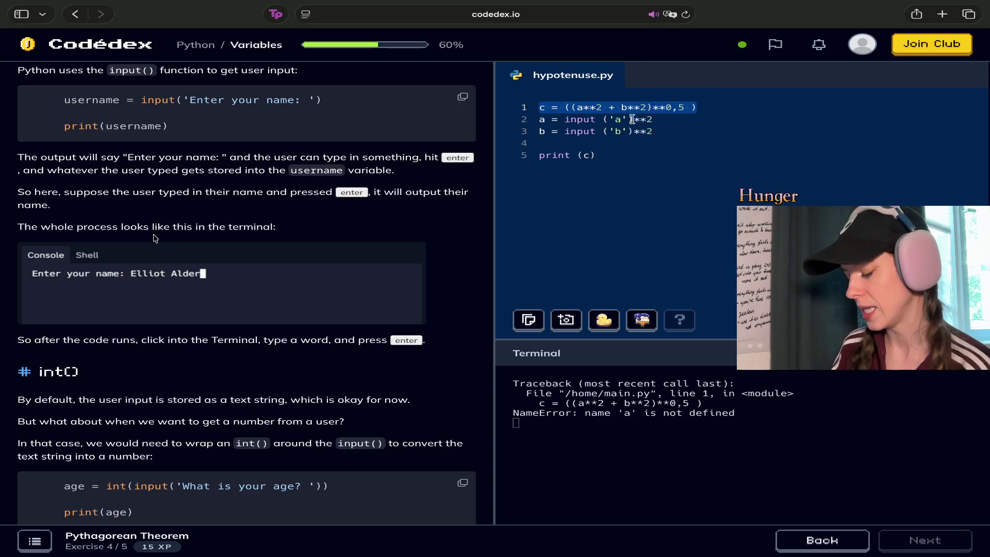
pyautogui.press('BackSpace')
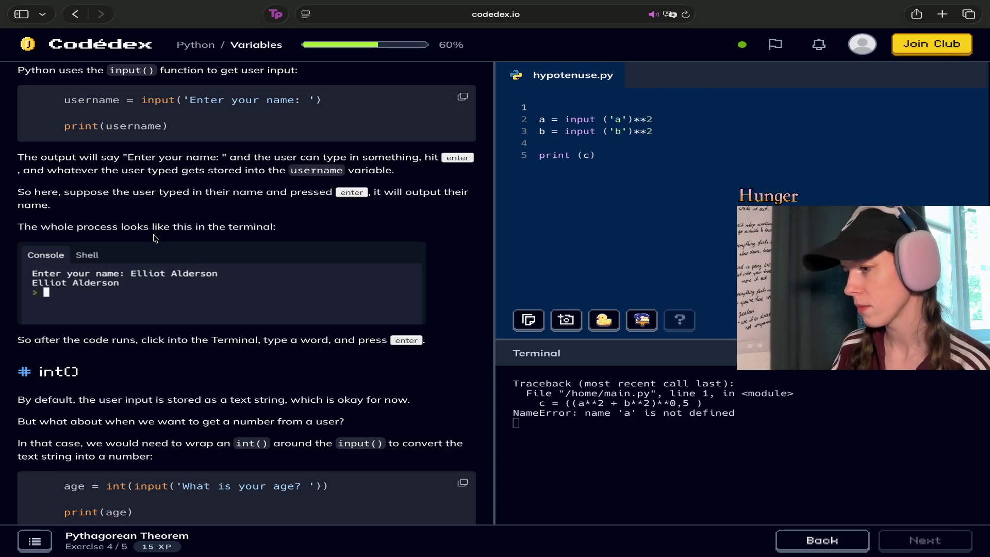
pyautogui.press('Delete')
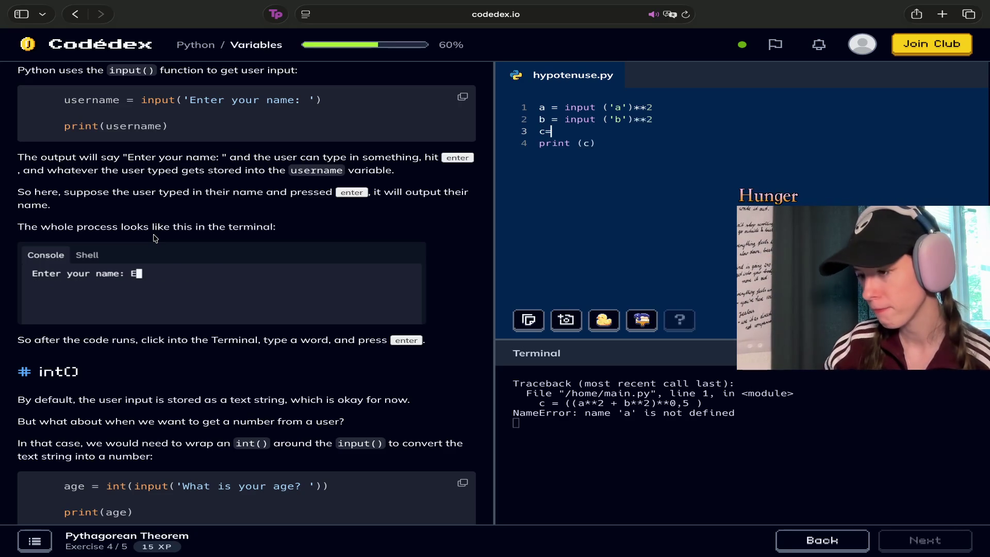
# Respace c = and strip **2 from the a and b input lines.
pyautogui.press('BackSpace')
pyautogui.write('=')
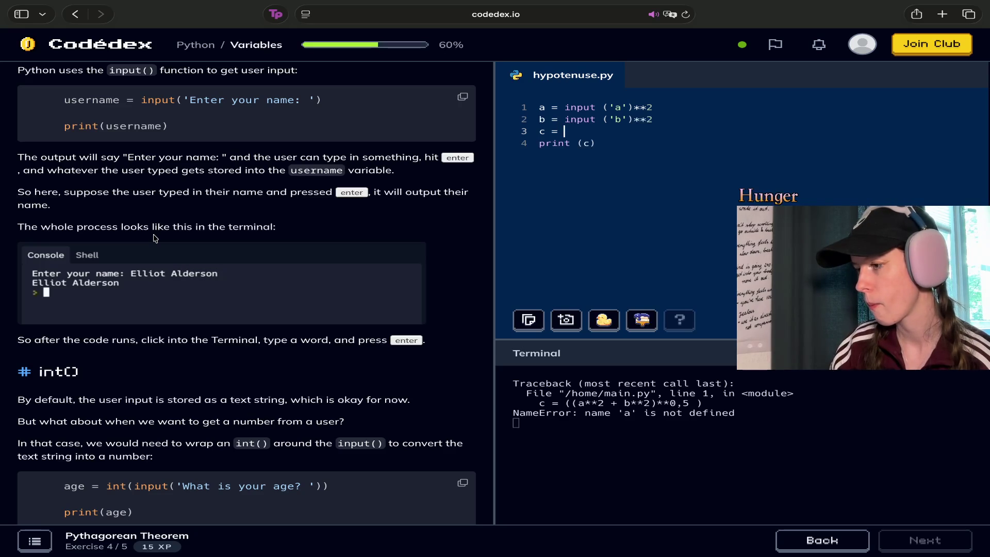
pyautogui.press('Up')
pyautogui.press('Up')
pyautogui.press('End')
pyautogui.press('BackSpace')
pyautogui.press('BackSpace')
pyautogui.press('BackSpace')
pyautogui.press('Down')
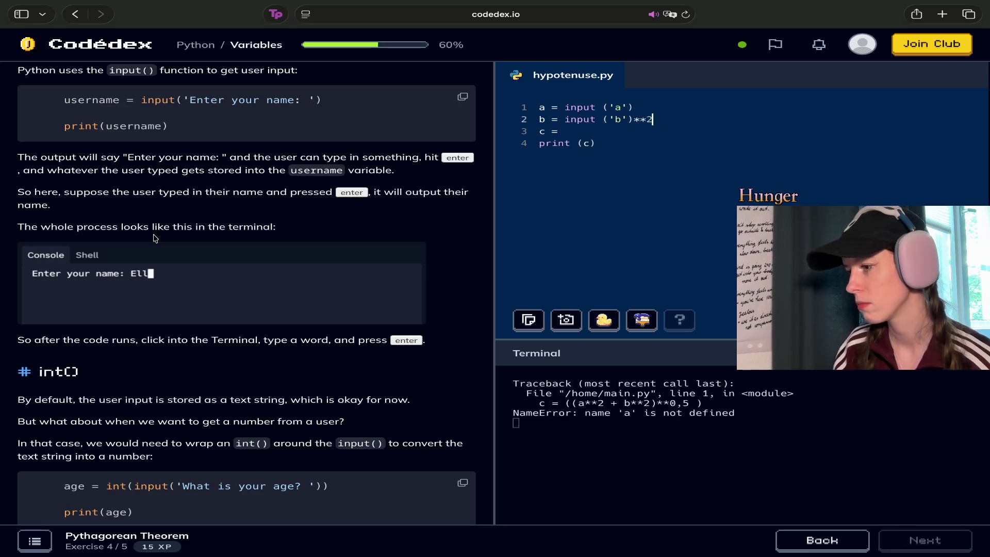
pyautogui.press('Delete')
pyautogui.press('Delete')
pyautogui.press('Delete')
pyautogui.press('Down')
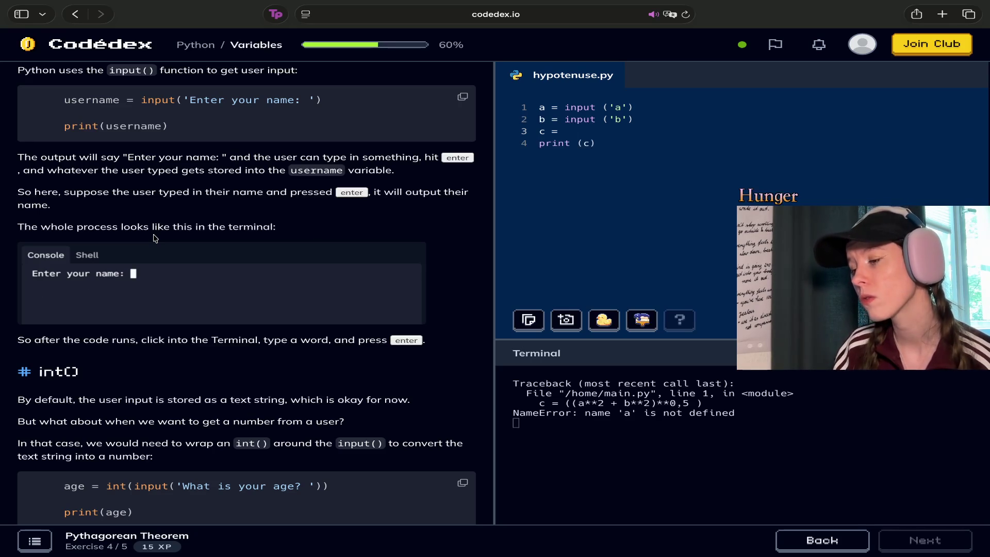
# Check the brackets around 'a', then return the caret after c = on line 3.
pyautogui.click(624, 107)
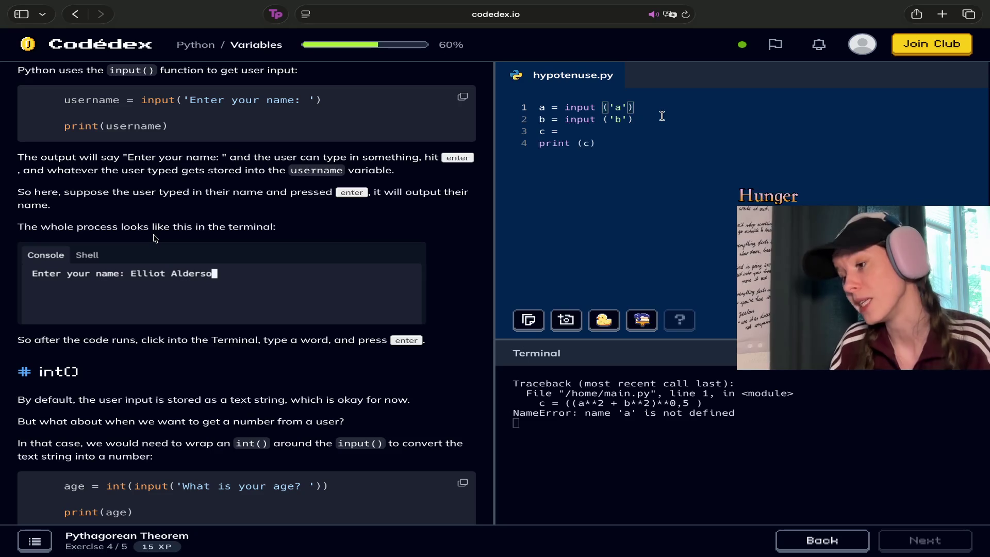
pyautogui.press('Down')
pyautogui.press('Down')
pyautogui.press('Down')
pyautogui.click(666, 132)
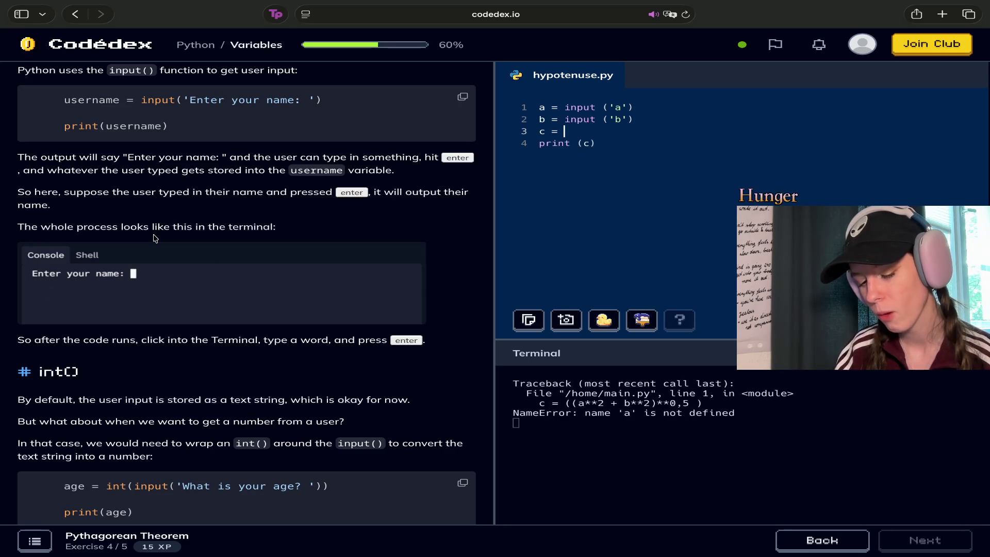
# Type ((a**2+b**2)**0.5) after c = on line 3.
pyautogui.write('(')
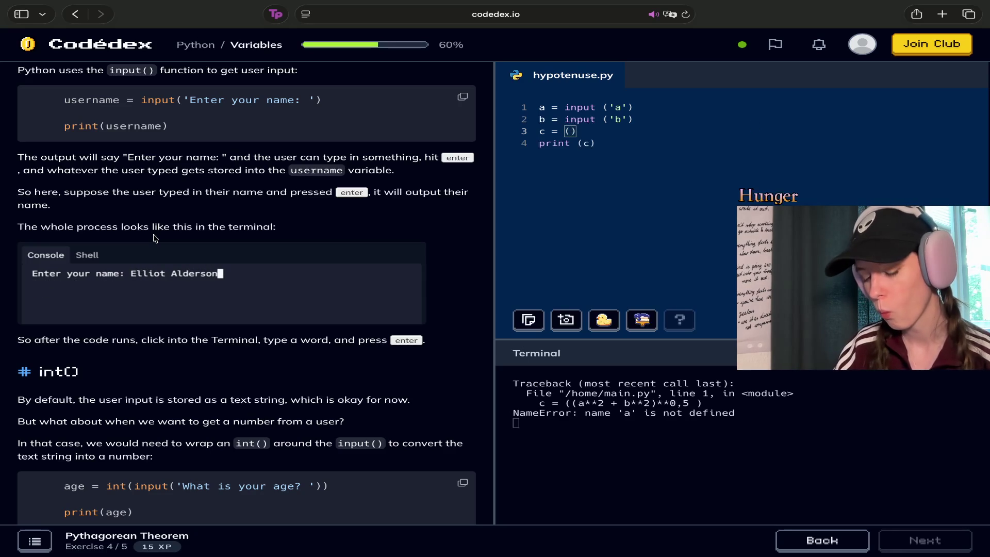
pyautogui.write('(')
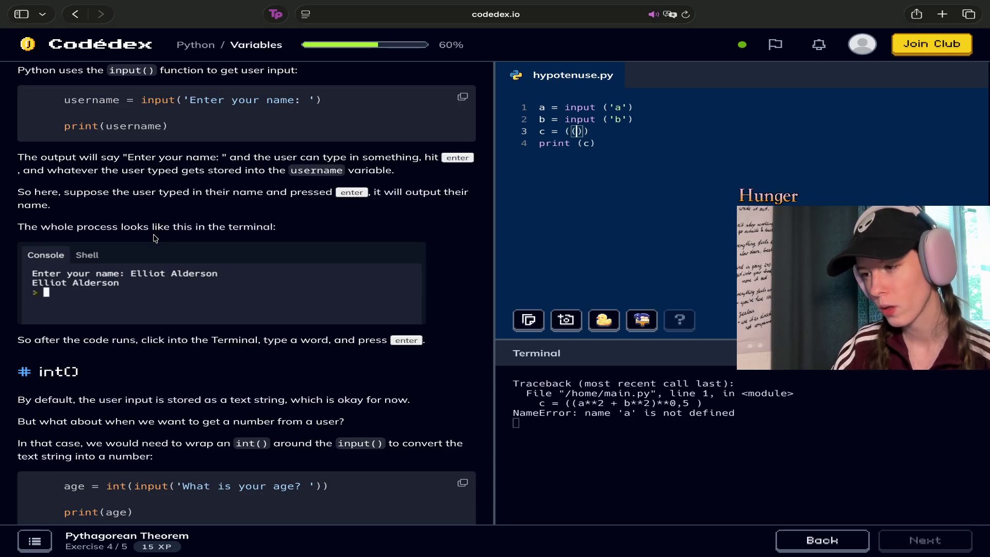
pyautogui.write('a**')
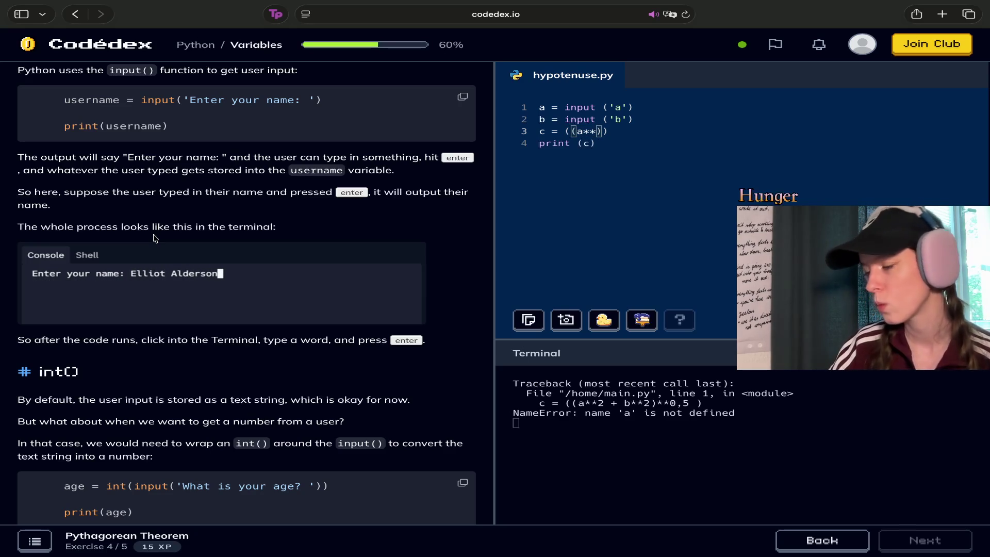
pyautogui.write('2')
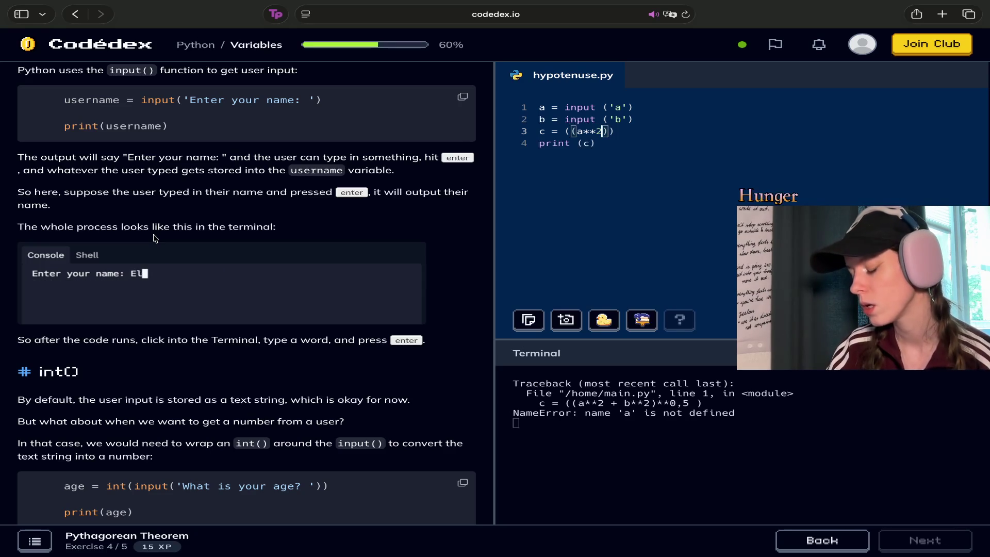
pyautogui.write('+b')
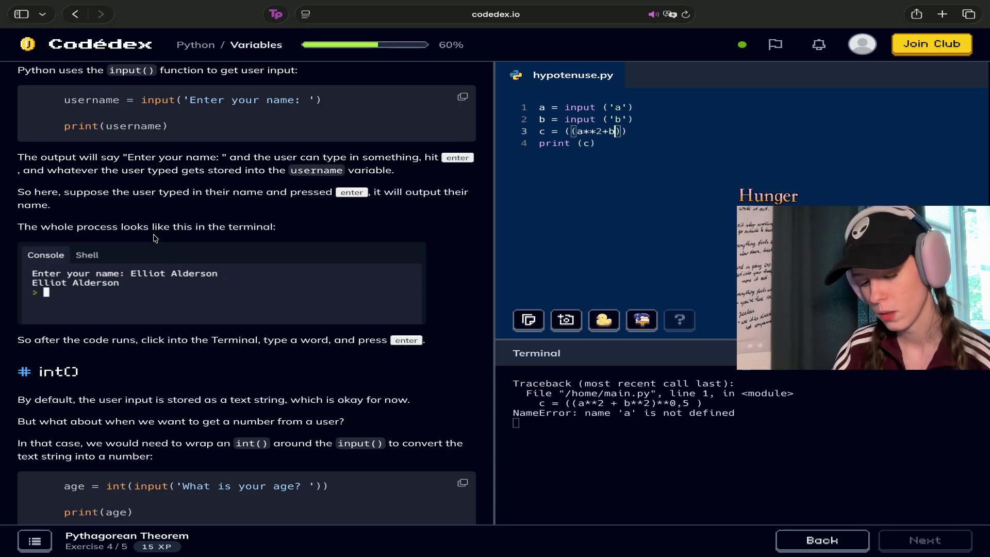
pyautogui.write('**2')
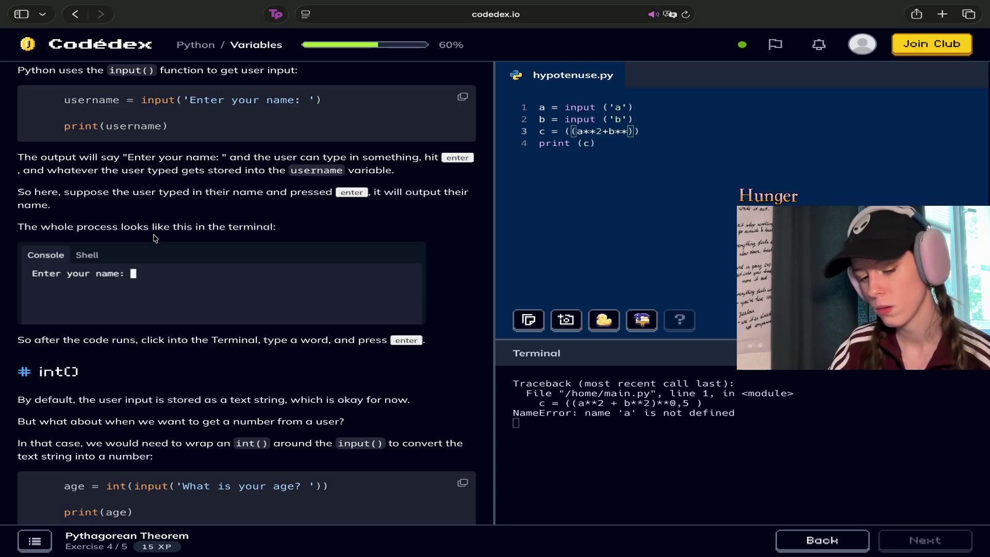
pyautogui.write(')')
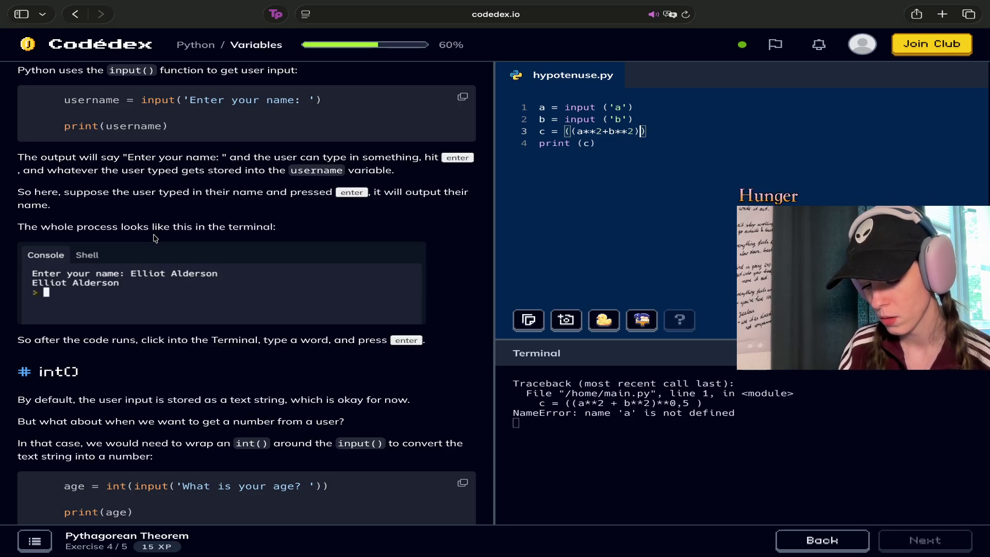
pyautogui.write('**0.')
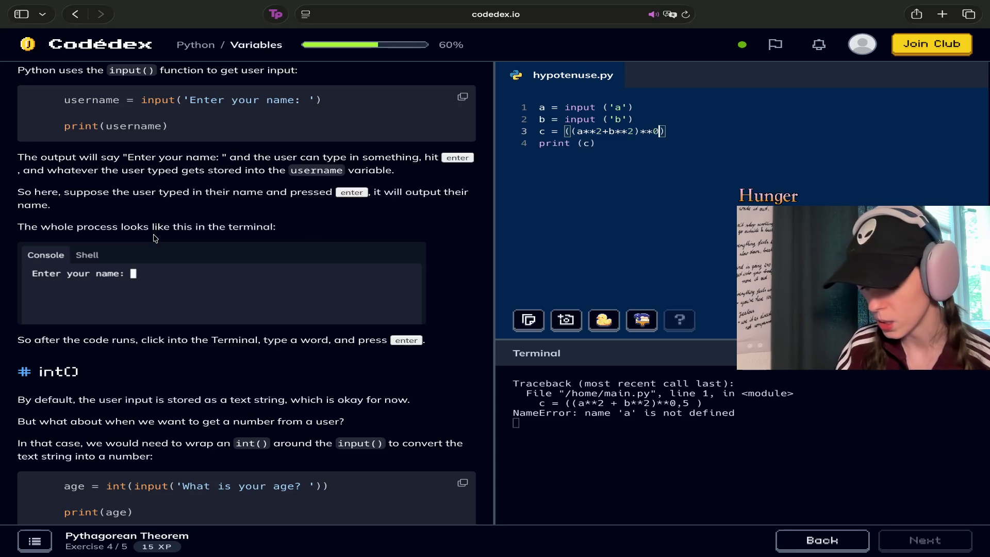
pyautogui.write('5')
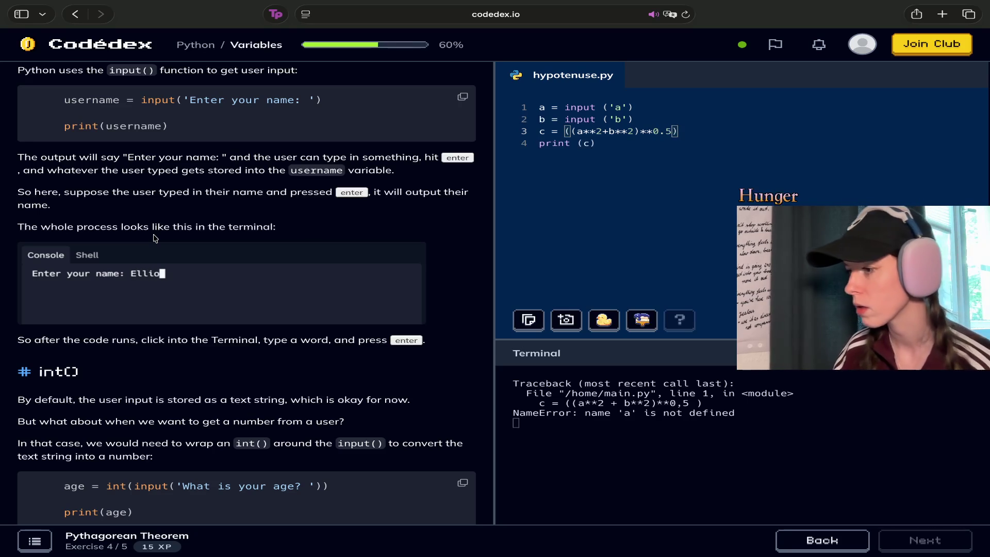
# Rerun hypotenuse.py with a = 5 and b = 2, hit the str/int TypeError, and begin quoting a on line 3.
pyautogui.press('super+Return')
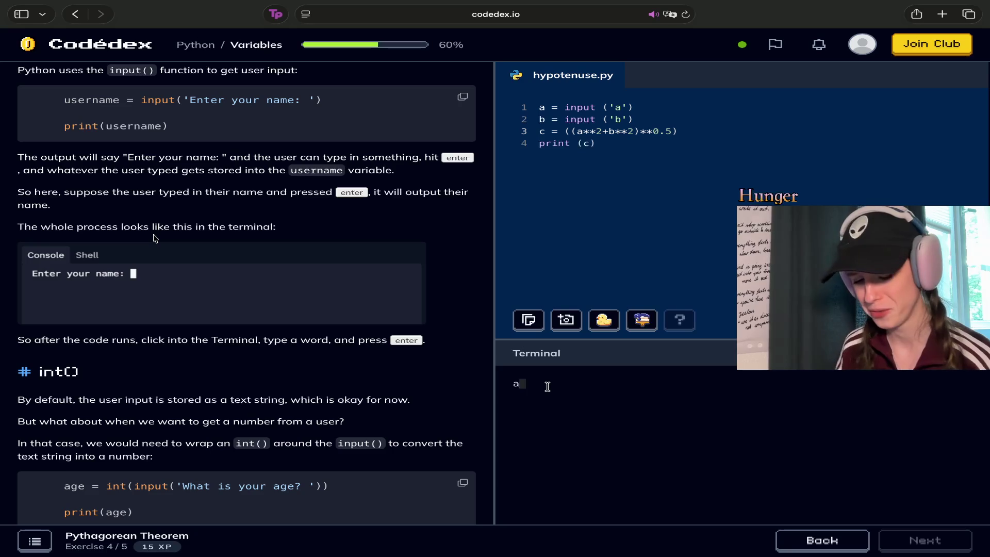
pyautogui.write('5')
pyautogui.press('Return')
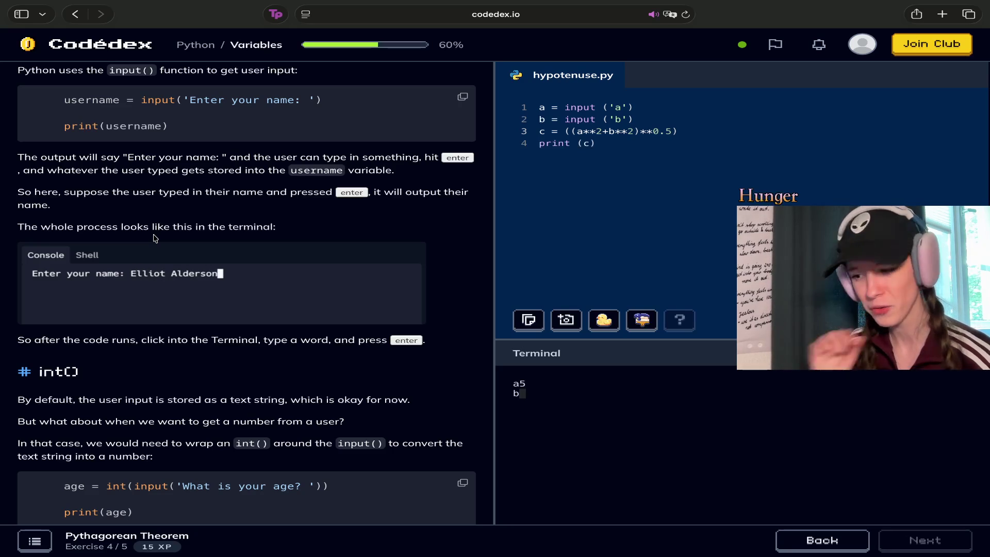
pyautogui.write('2')
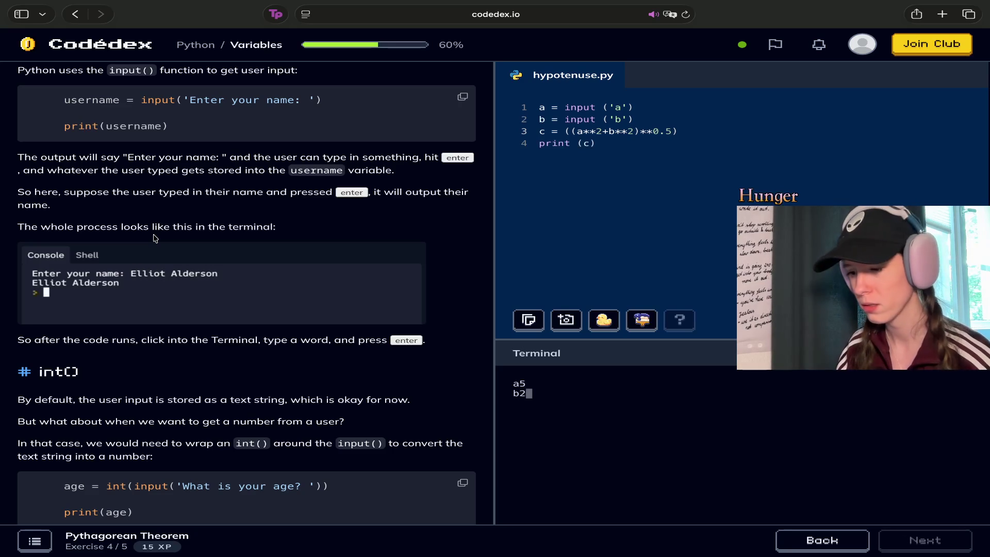
pyautogui.press('Return')
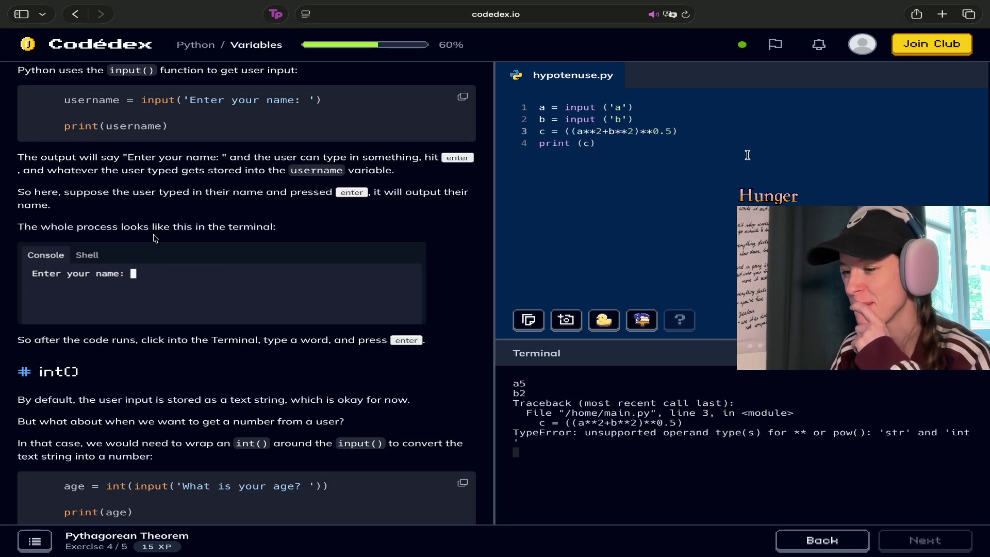
pyautogui.click(575, 132)
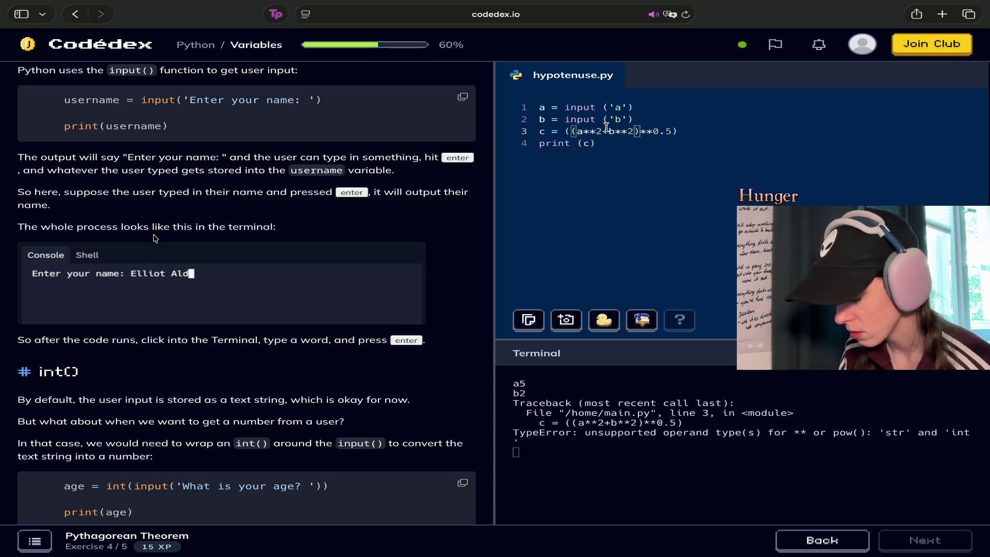
# Quote a and b on line 3 so it reads c = (('a'**2+ 'b'**2)**0.5).
pyautogui.write("'a'")
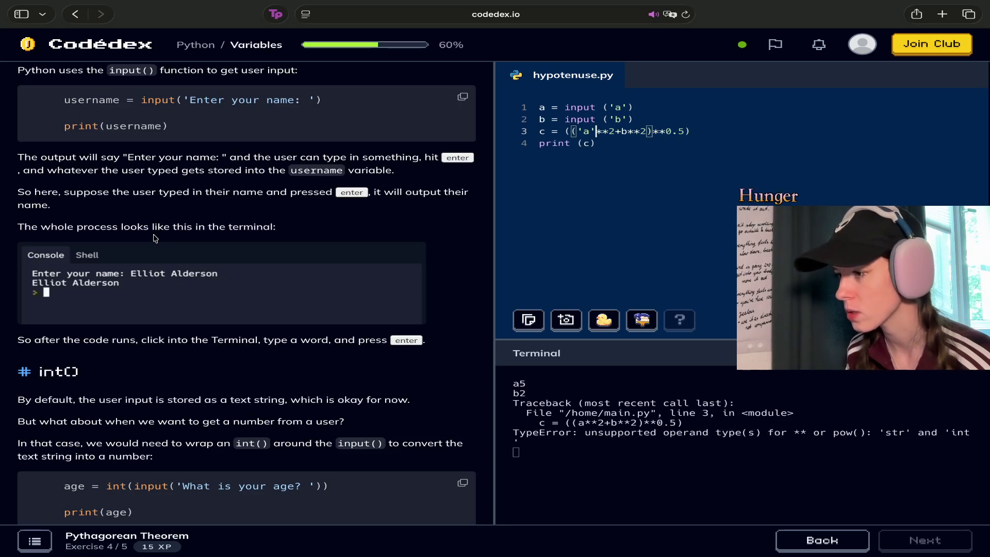
pyautogui.press('Right')
pyautogui.press('Right')
pyautogui.press('Right')
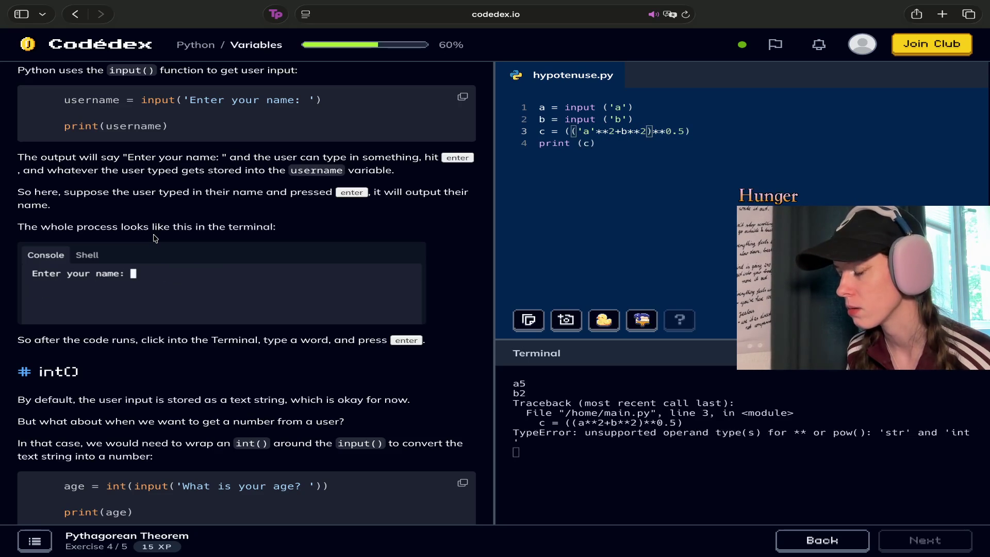
pyautogui.write("'")
pyautogui.press('Right')
pyautogui.write("'")
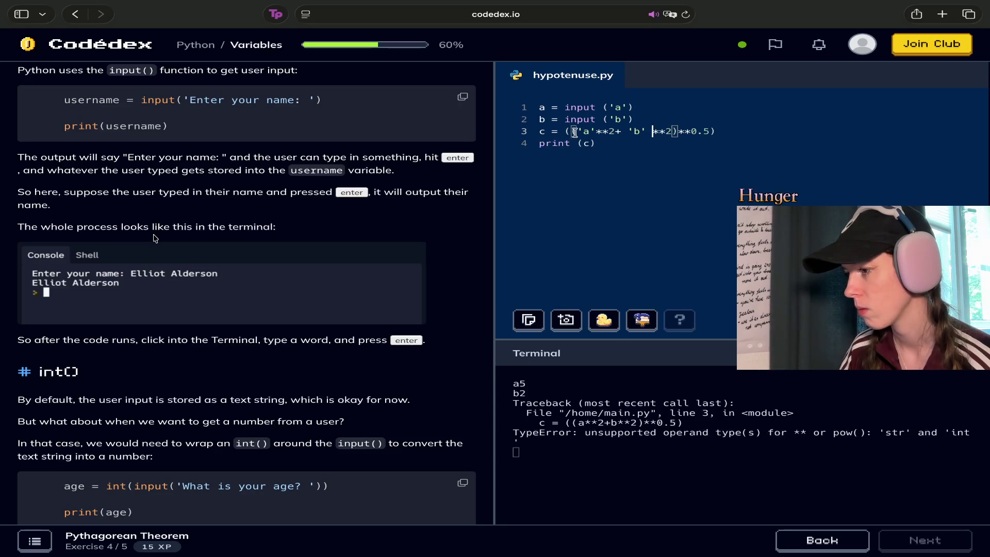
pyautogui.click(594, 131)
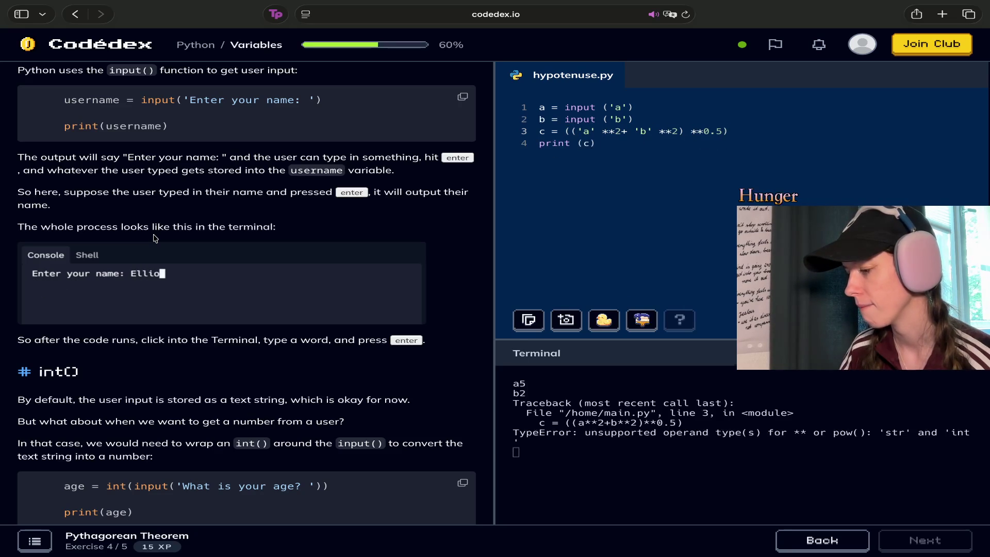
# Rerun the script with a = 5 and b = 2; the str/int TypeError persists.
pyautogui.click(948, 320)
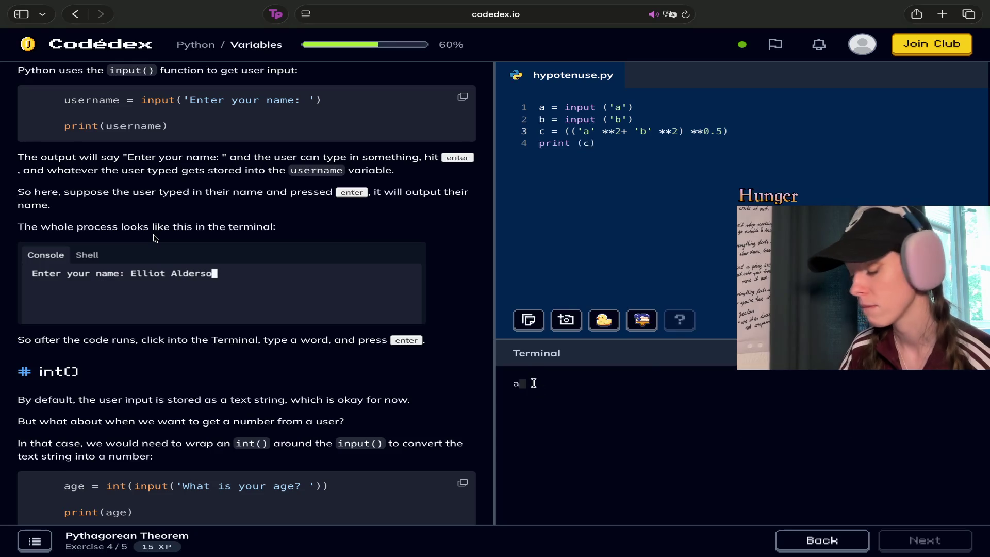
pyautogui.write('5')
pyautogui.press('Return')
pyautogui.write('5')
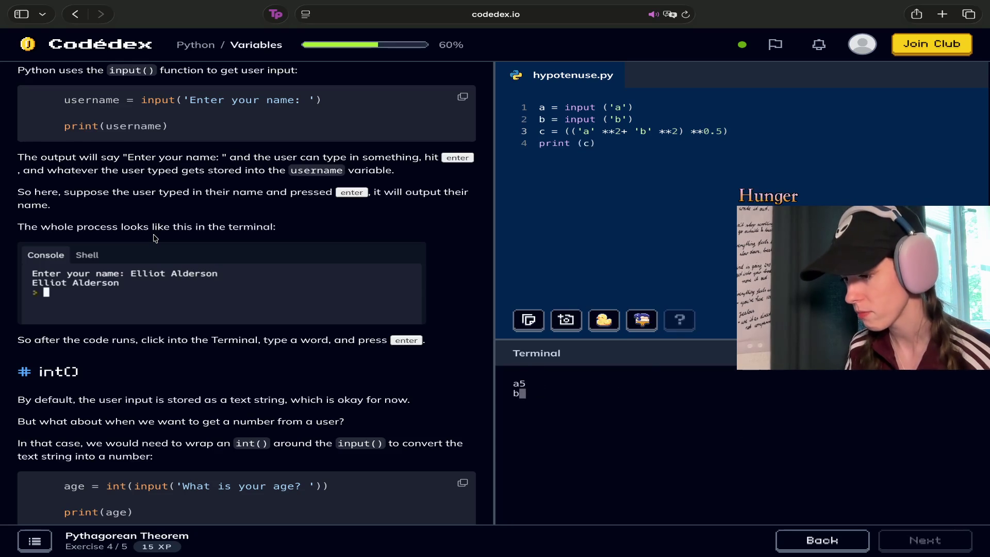
pyautogui.press('BackSpace')
pyautogui.write('2')
pyautogui.press('Return')
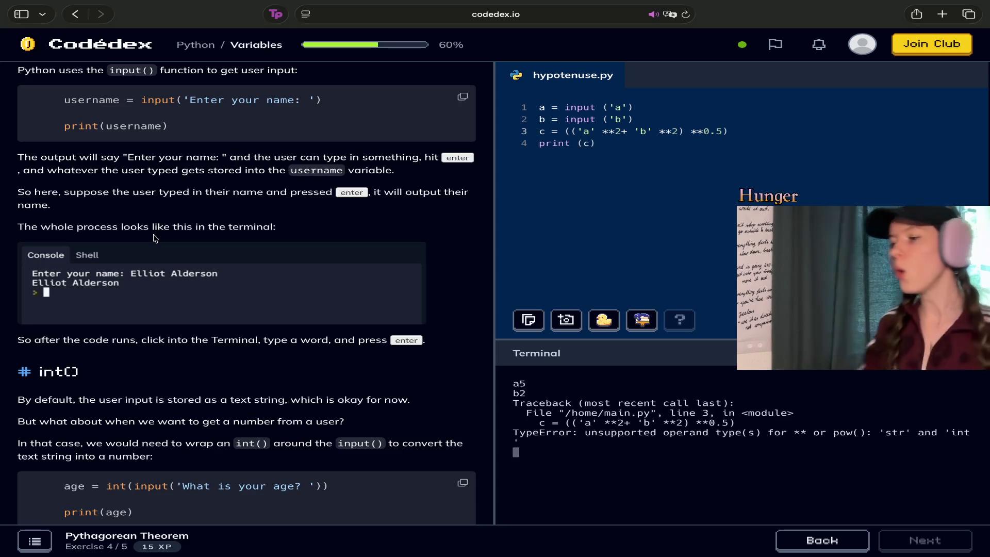
pyautogui.click(620, 131)
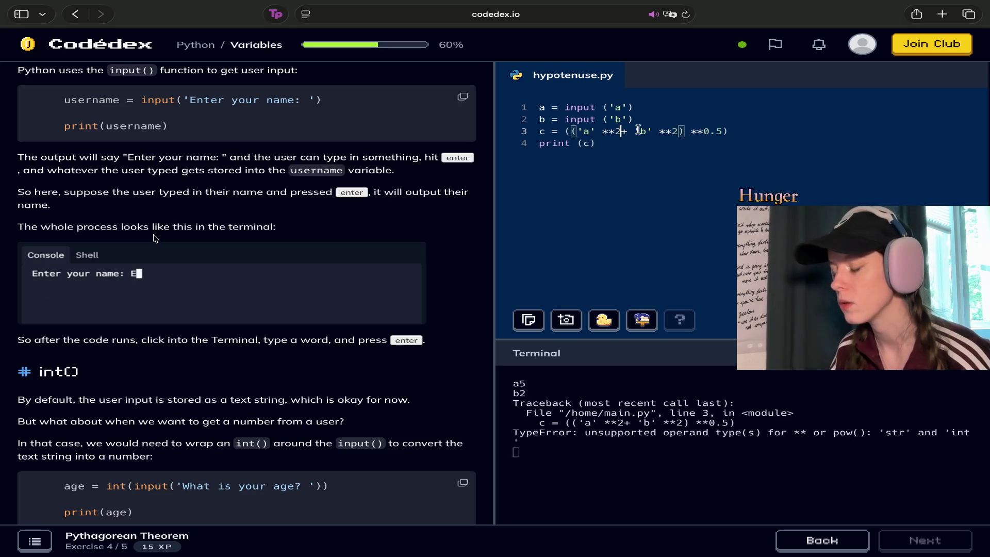
# Change both exponents on line 3 to **2.0 and wrap the expression in str.
pyautogui.write('.0')
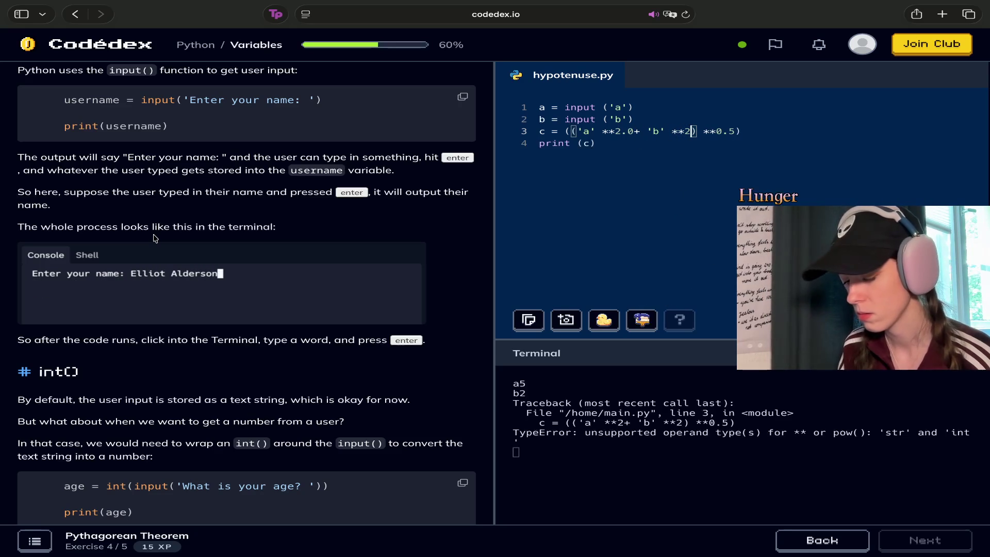
pyautogui.write('.0')
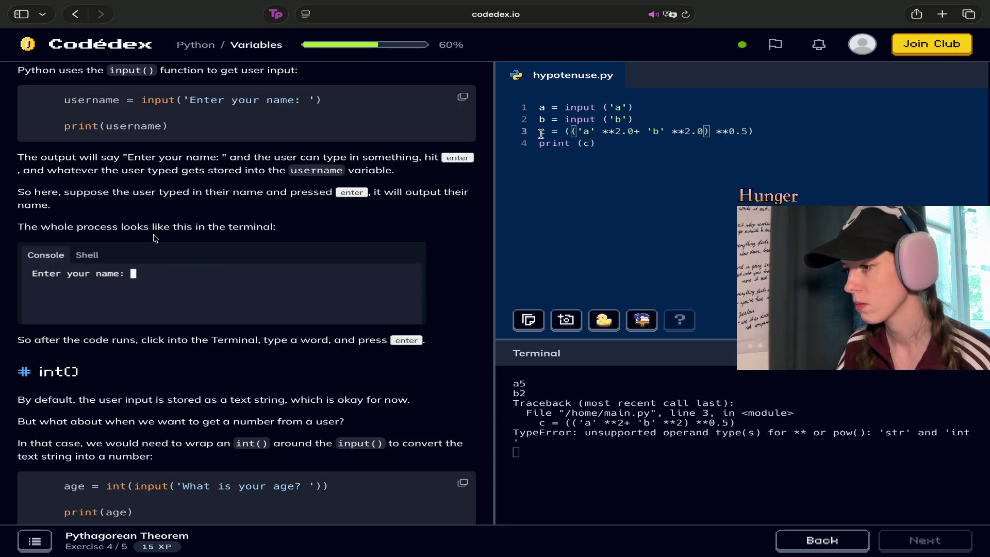
pyautogui.click(563, 131)
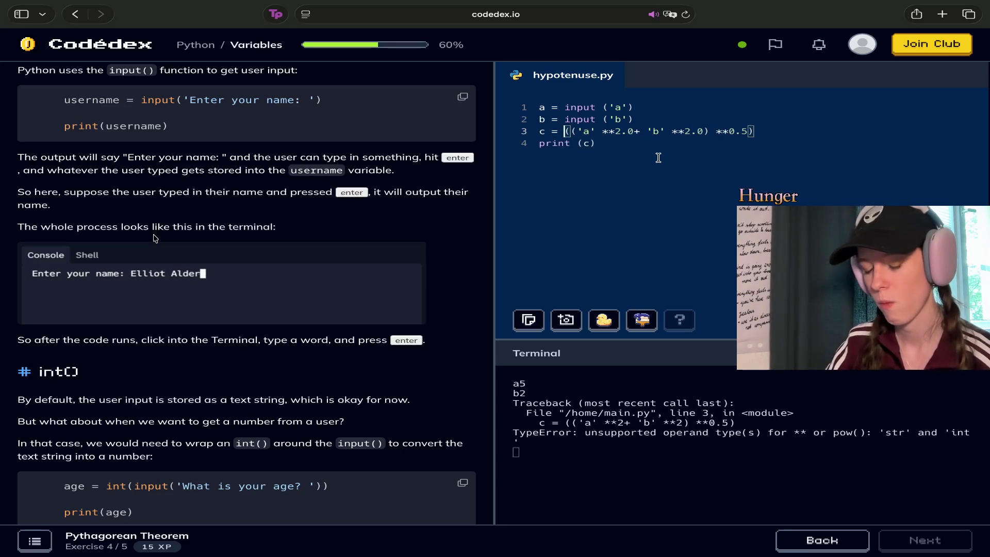
pyautogui.write('str')
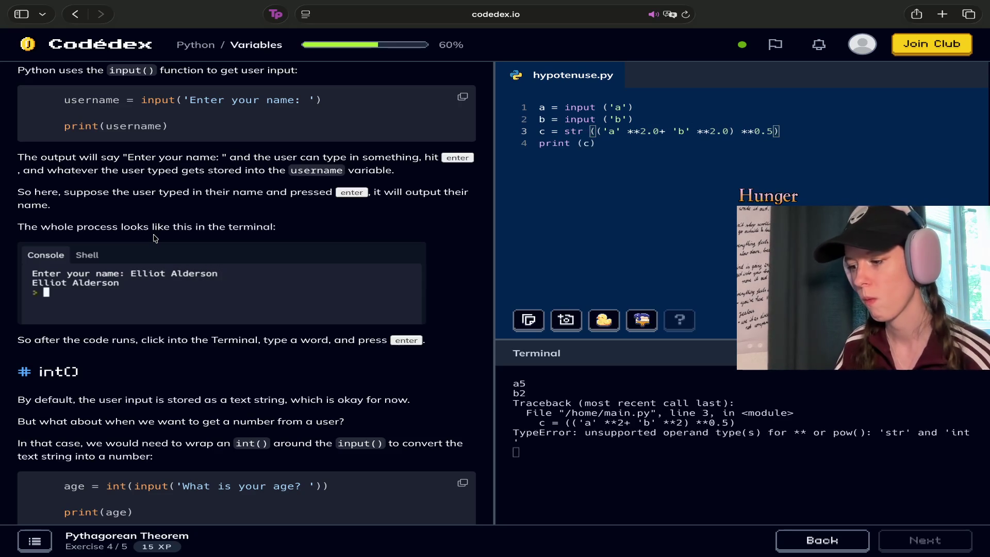
# Run with inputs 5 and 2, which now raises a str/float TypeError.
pyautogui.press('super+Return')
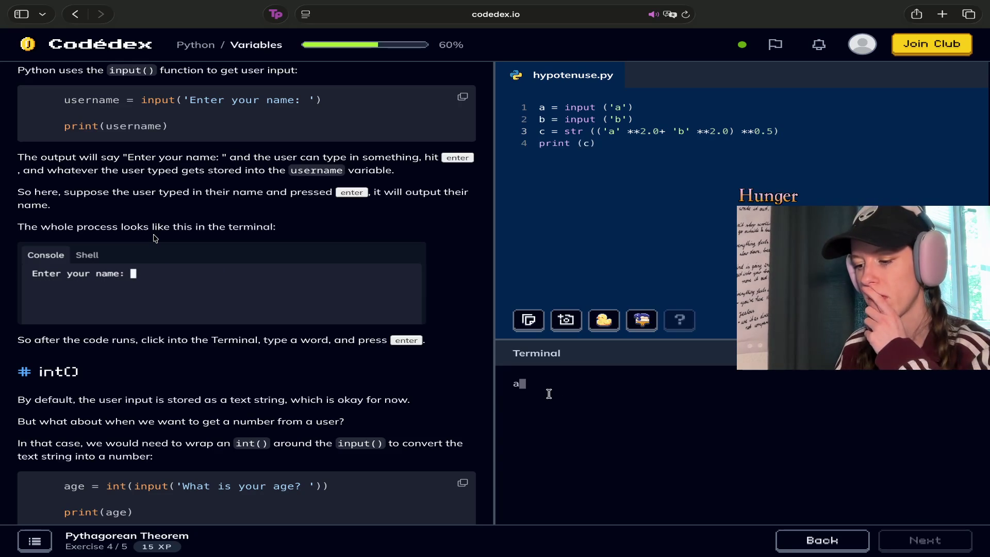
pyautogui.click(549, 393)
pyautogui.write('5')
pyautogui.press('Return')
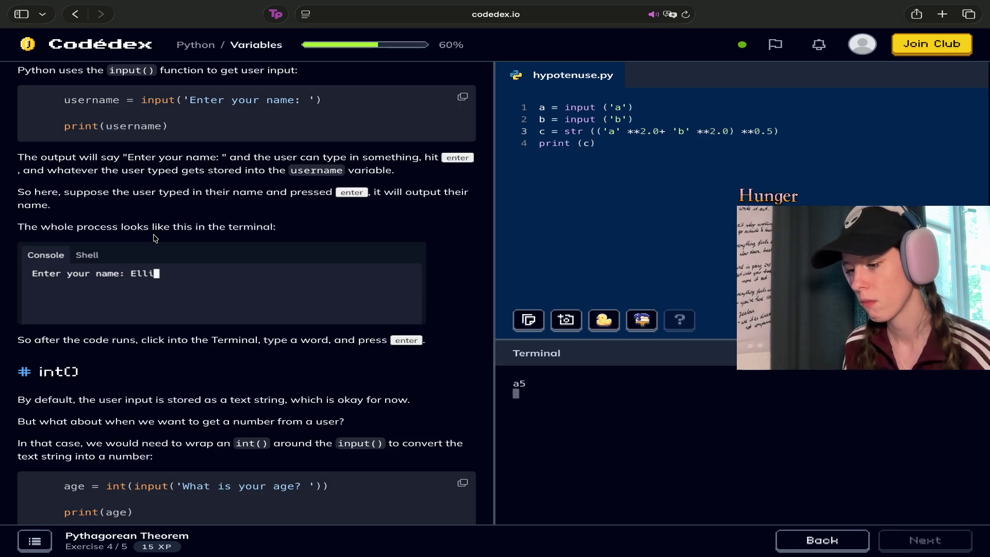
pyautogui.write('2')
pyautogui.press('Return')
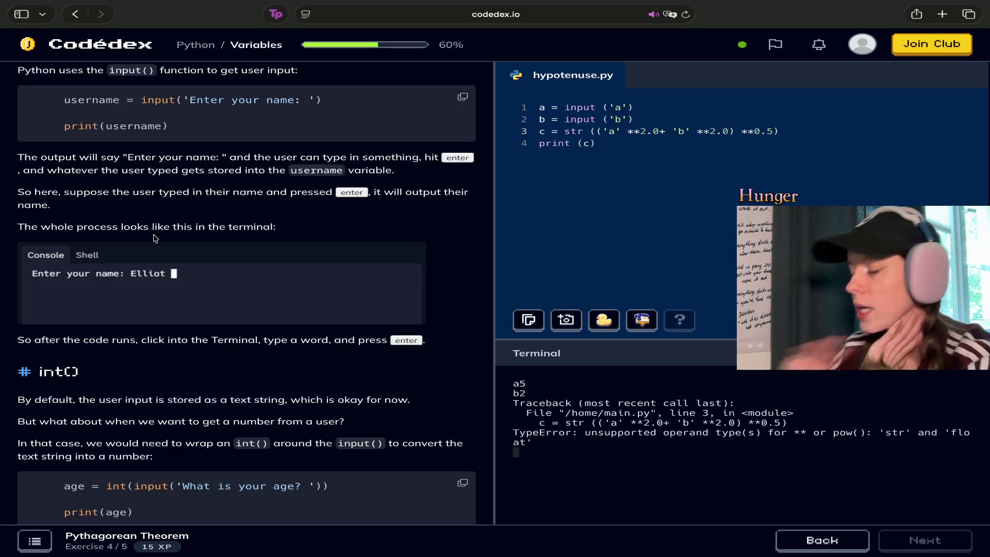
pyautogui.tripleClick(540, 132)
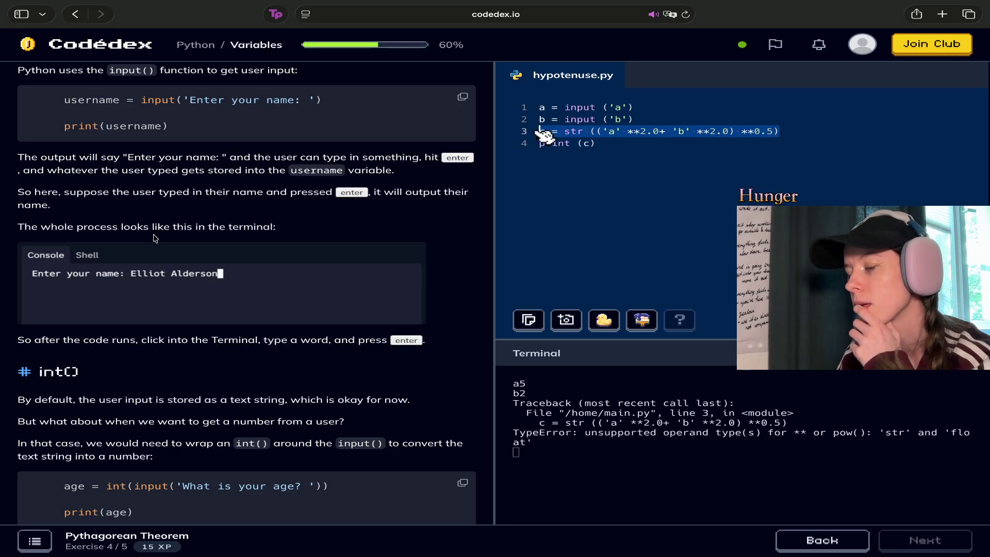
# Replace str with int ( on line 3, close it with ) at the line end, and rerun.
pyautogui.click(583, 131)
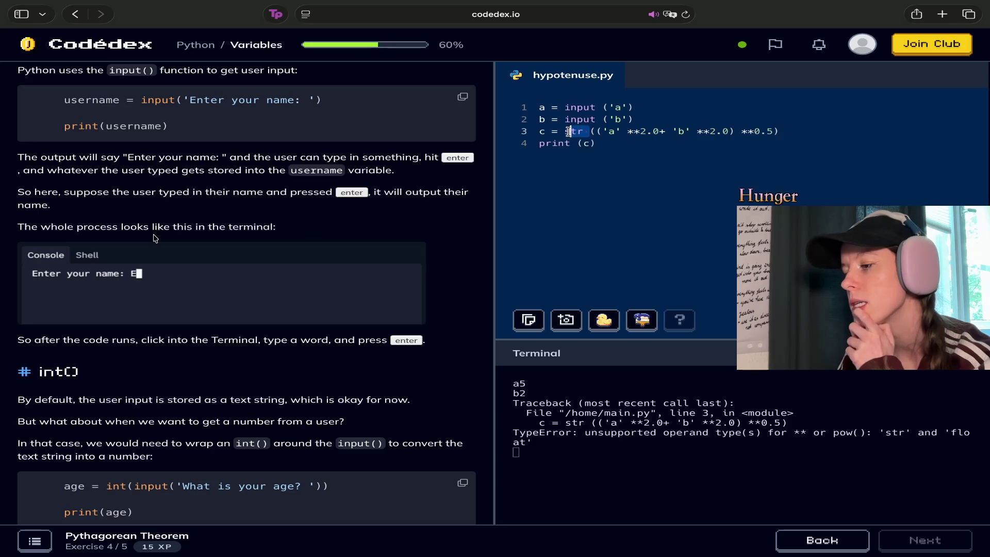
pyautogui.moveTo(539, 107)
pyautogui.mouseDown()
pyautogui.moveTo(618, 132)
pyautogui.moveTo(644, 116)
pyautogui.mouseUp()
pyautogui.click(657, 115)
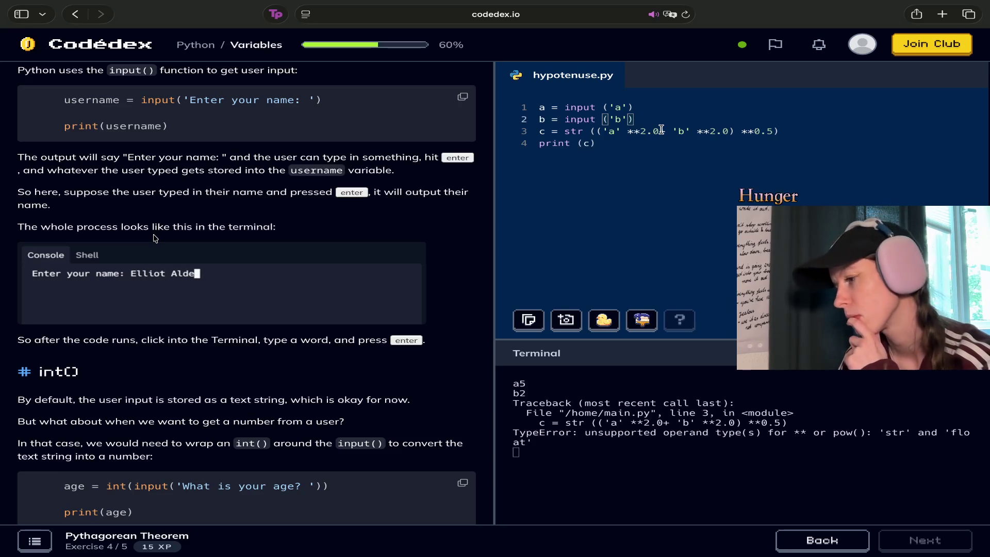
pyautogui.scroll(-7, 155, 238)
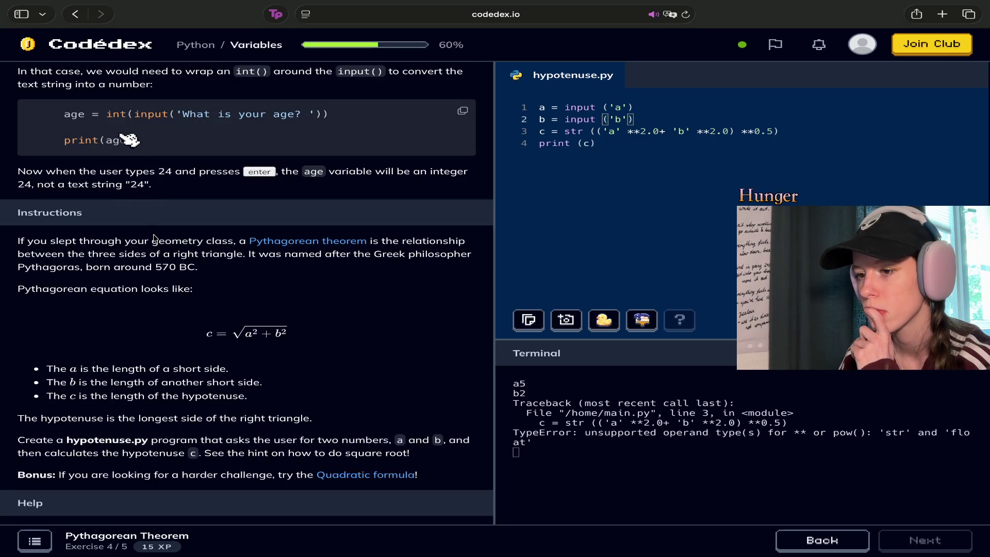
pyautogui.moveTo(583, 132); pyautogui.dragTo(564, 132)
pyautogui.write('int')
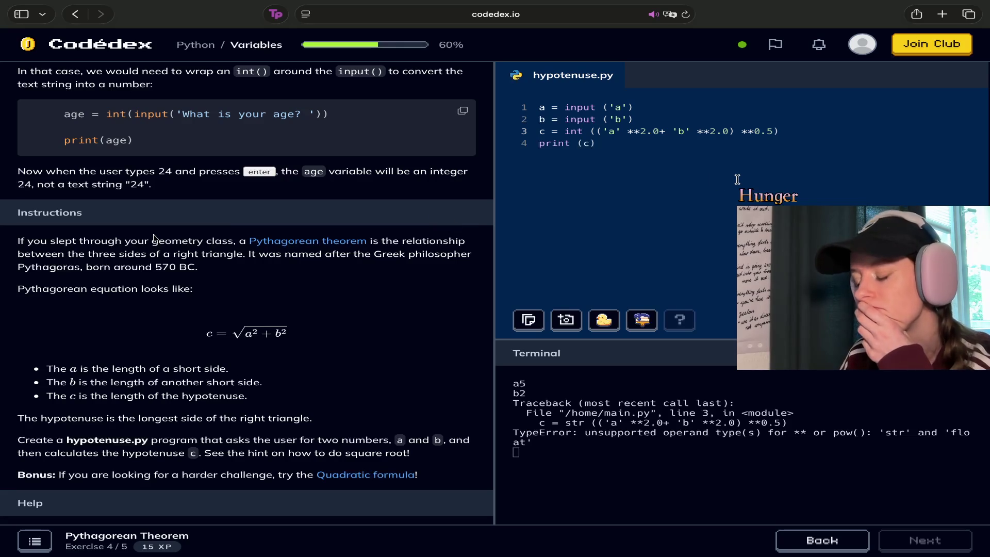
pyautogui.write('(')
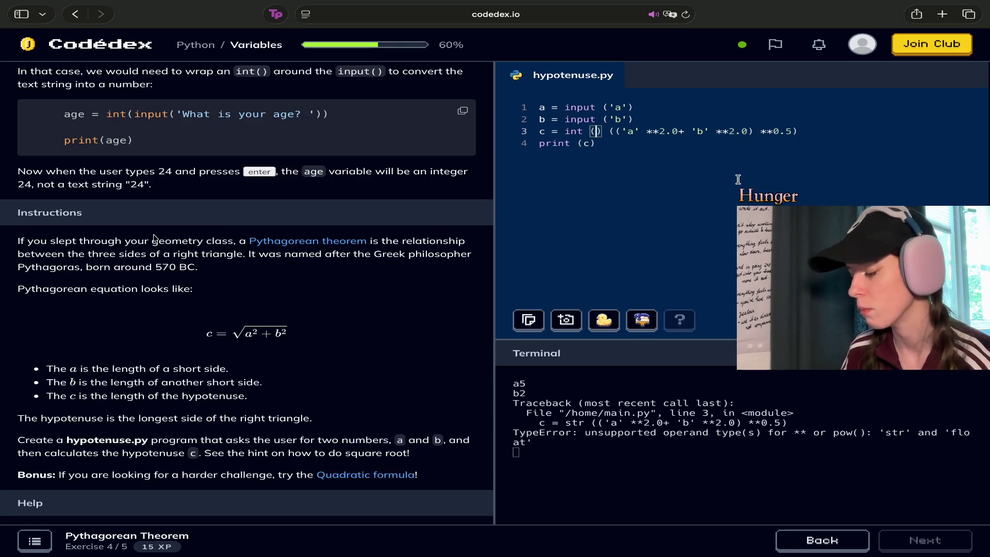
pyautogui.press('Delete')
pyautogui.click(852, 135)
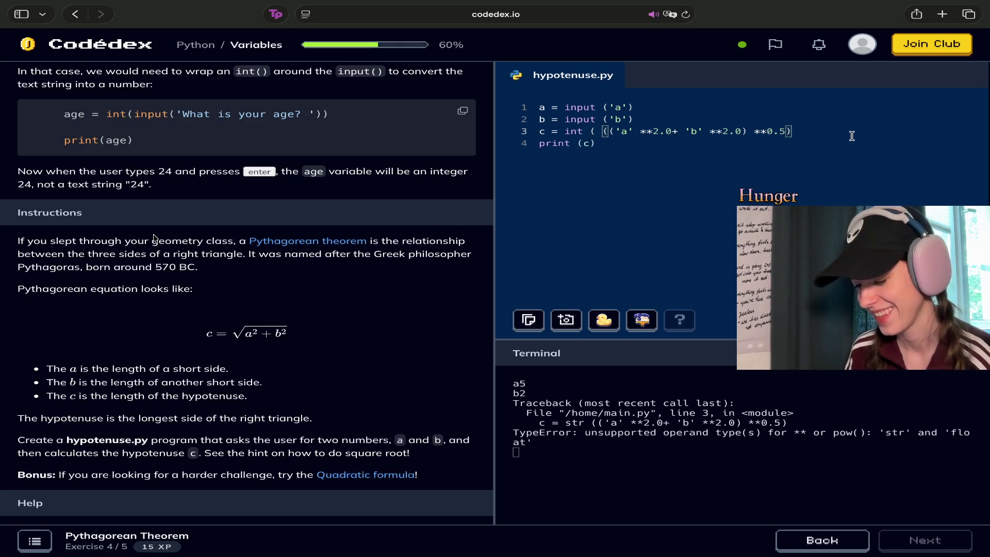
pyautogui.write(')')
pyautogui.hotkey('ctrl', 'Return')
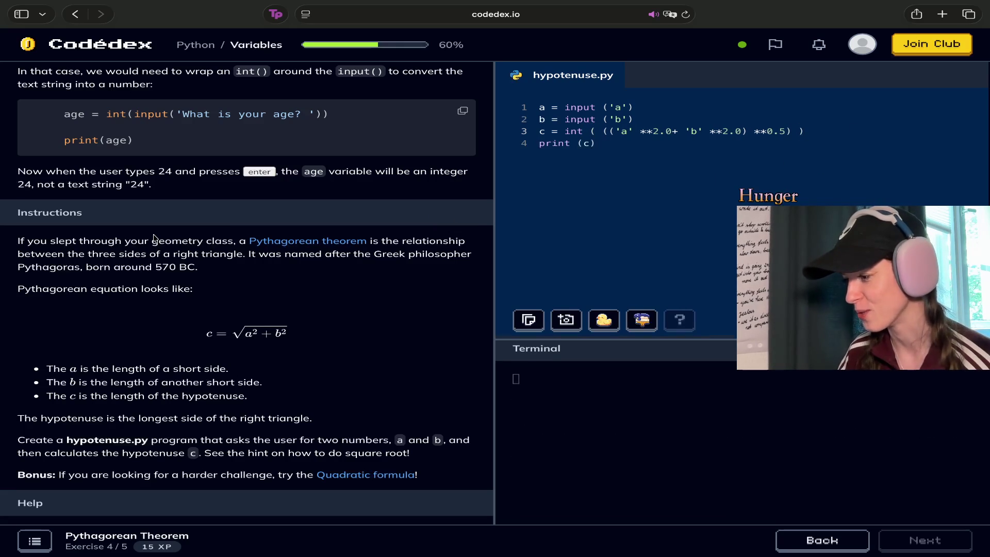
# Enter 5 and 2 at the prompts, hitting the str/float TypeError, then select all the code.
pyautogui.click(537, 390)
pyautogui.write('4')
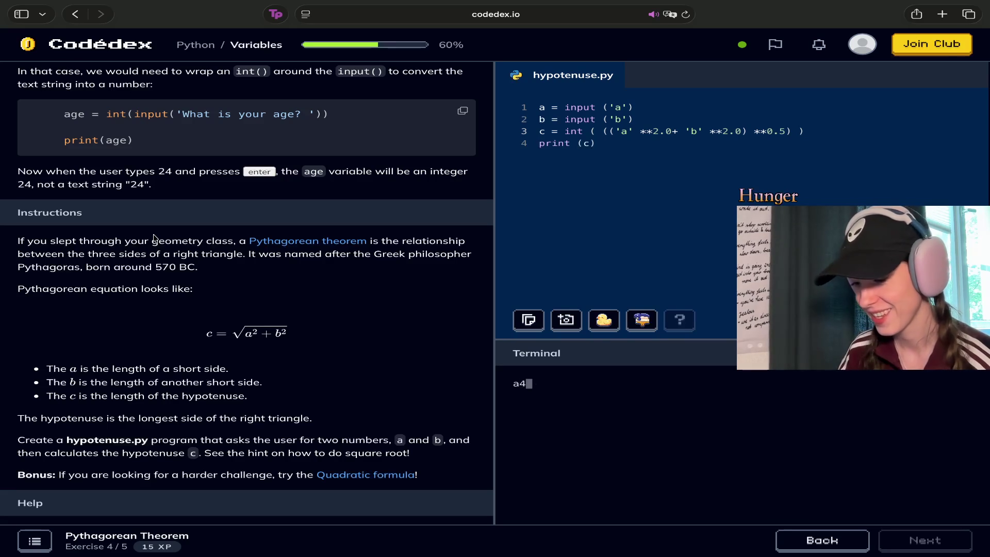
pyautogui.press('BackSpace')
pyautogui.write('5')
pyautogui.press('Return')
pyautogui.write('2')
pyautogui.press('Return')
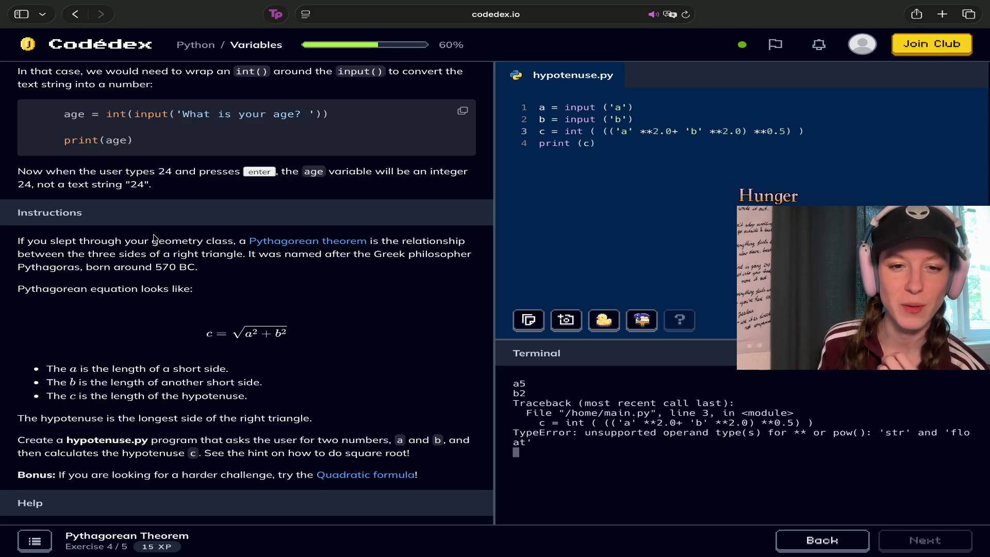
pyautogui.click(712, 172)
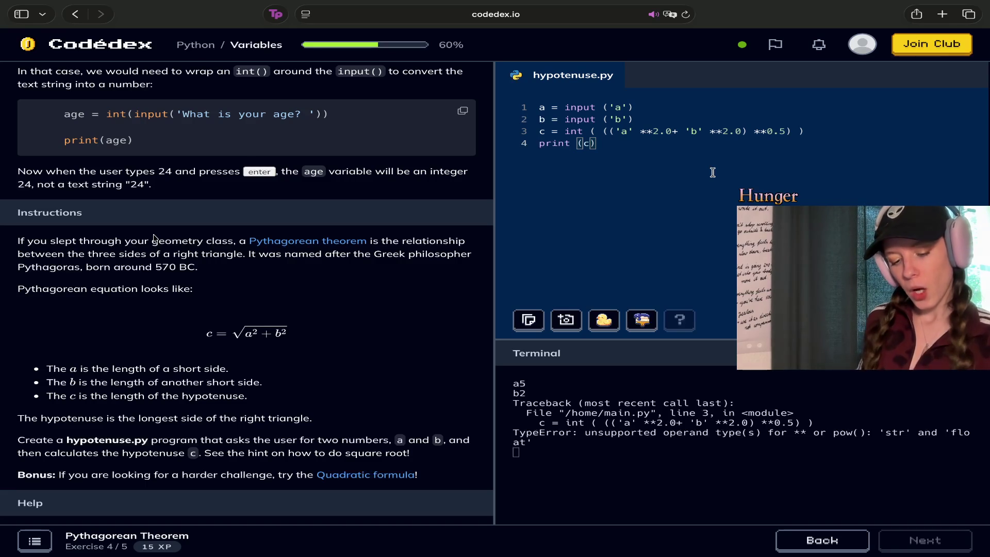
pyautogui.press('super+a')
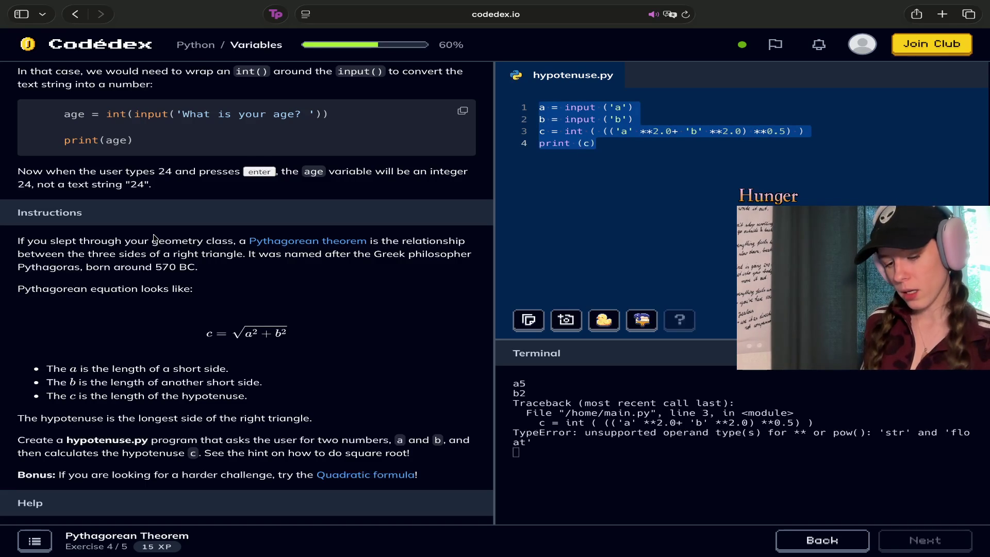
# Replace the code with age = int (input('What is your age?')) followed by print (a).
pyautogui.press('BackSpace')
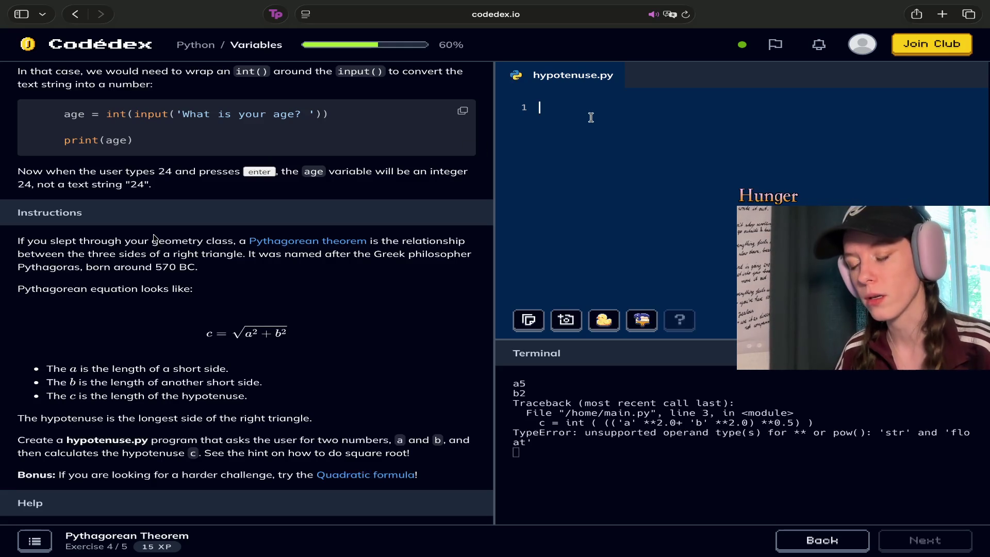
pyautogui.write('age = ')
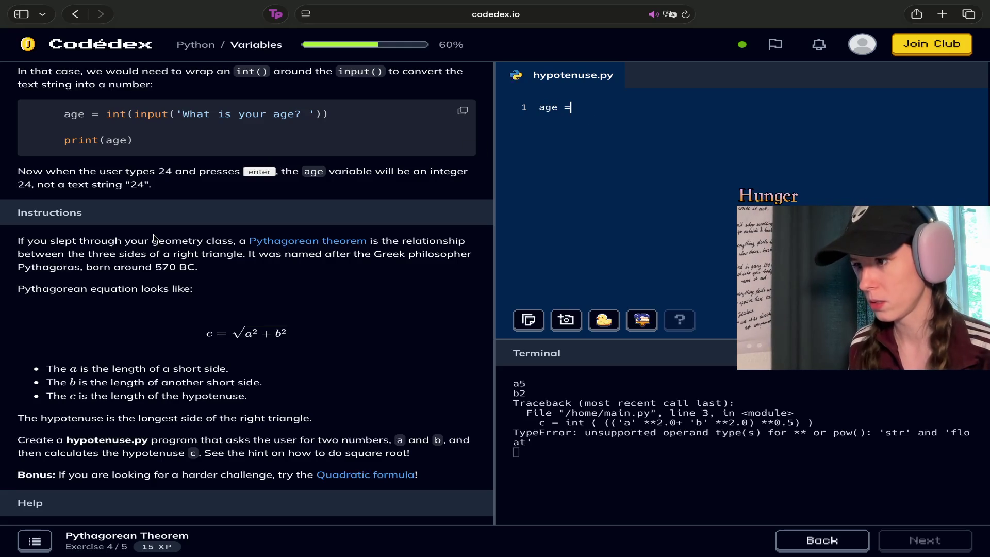
pyautogui.write('int ')
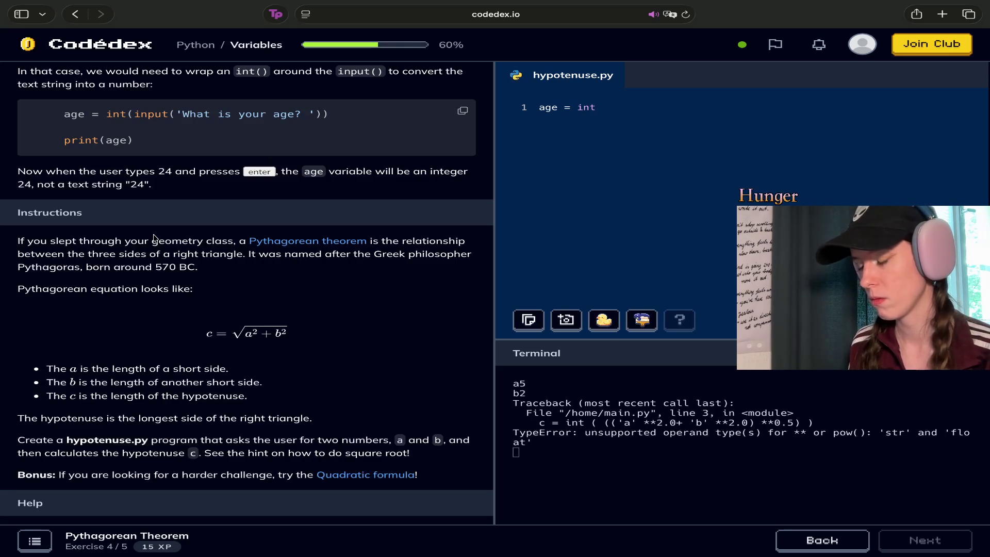
pyautogui.write('(')
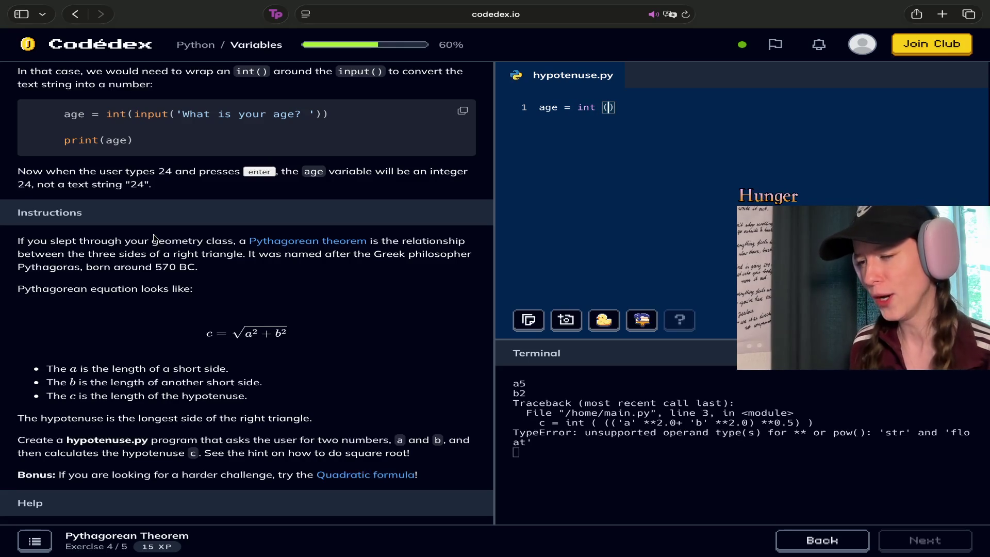
pyautogui.write('input')
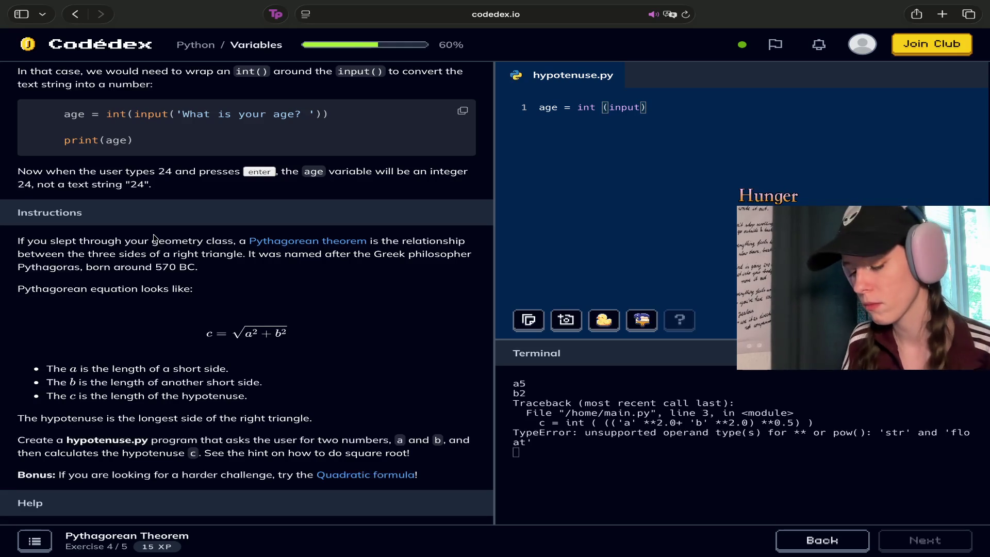
pyautogui.write("('")
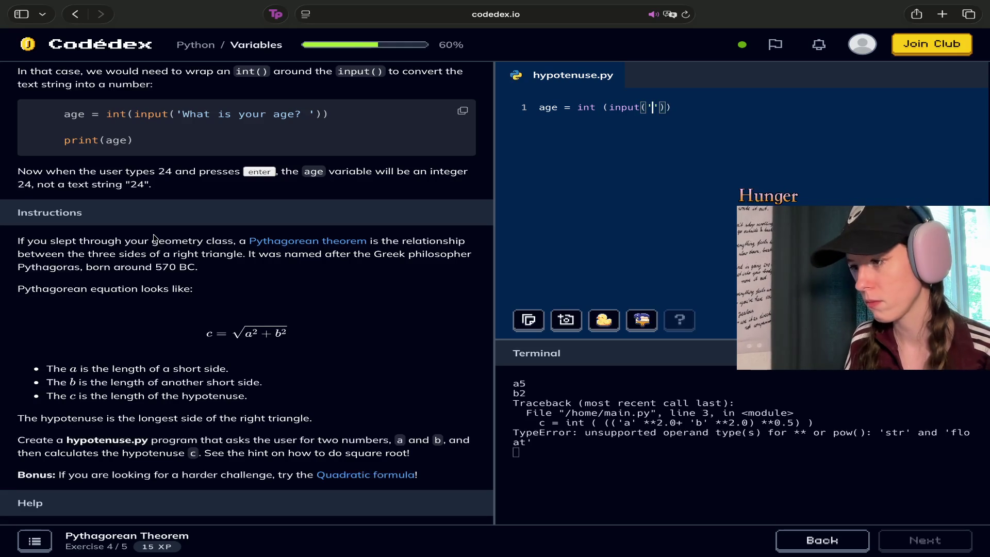
pyautogui.write('What ')
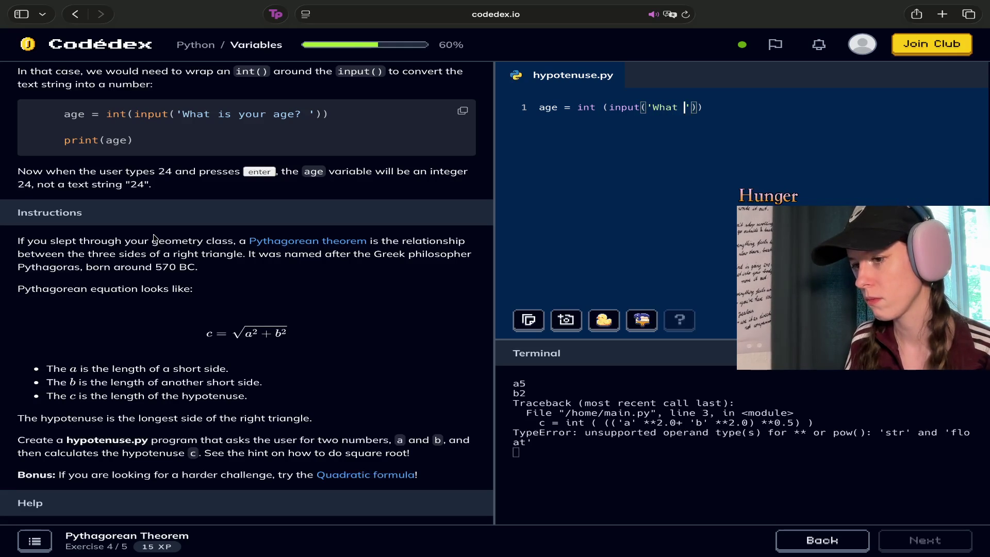
pyautogui.write('is your a')
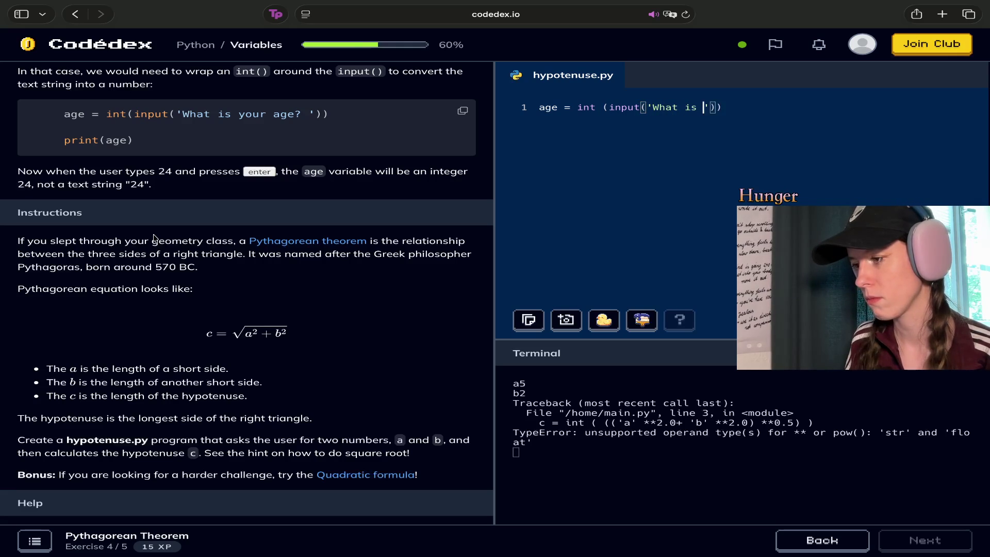
pyautogui.write('ge')
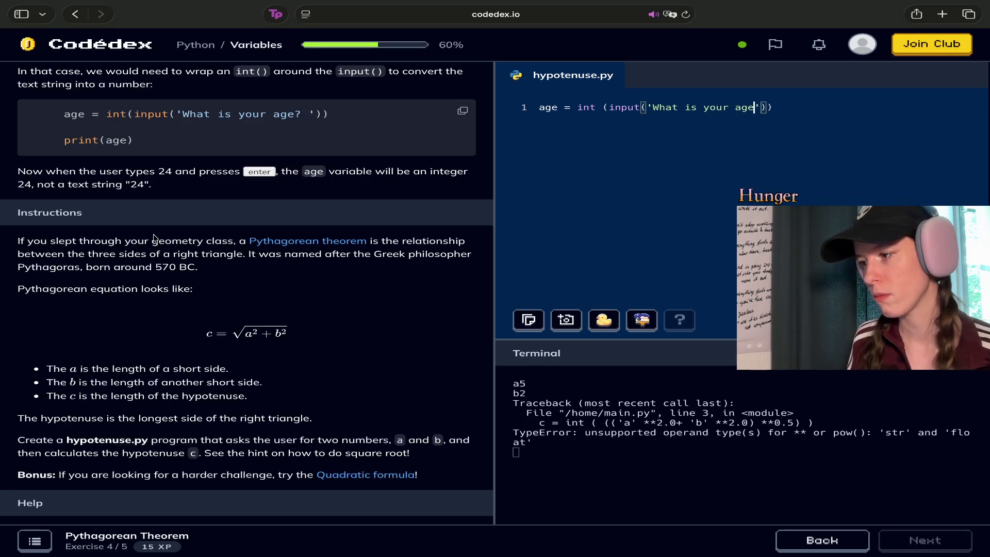
pyautogui.write('"')
pyautogui.press('BackSpace')
pyautogui.write('?')
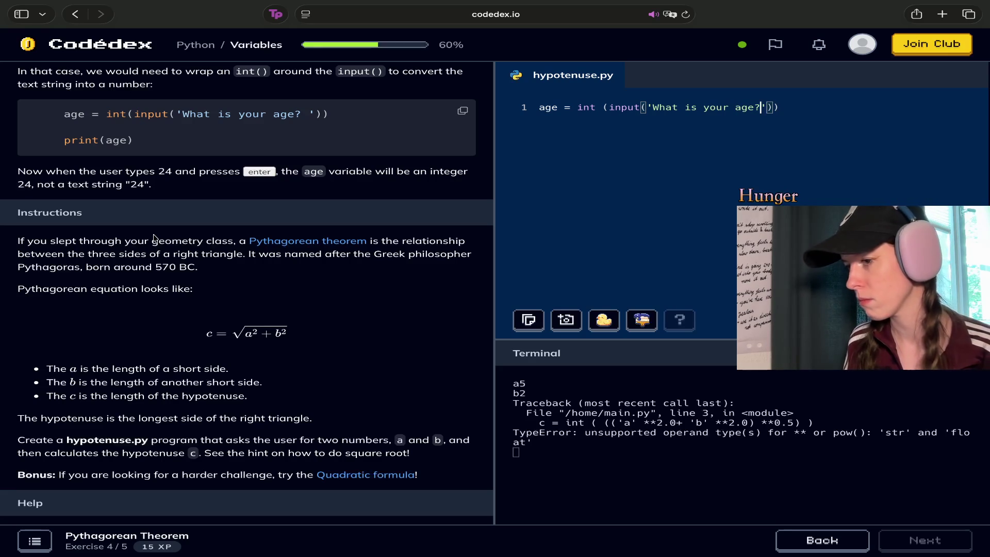
pyautogui.press('Right')
pyautogui.press('Right')
pyautogui.press('Return')
pyautogui.write('print (a')
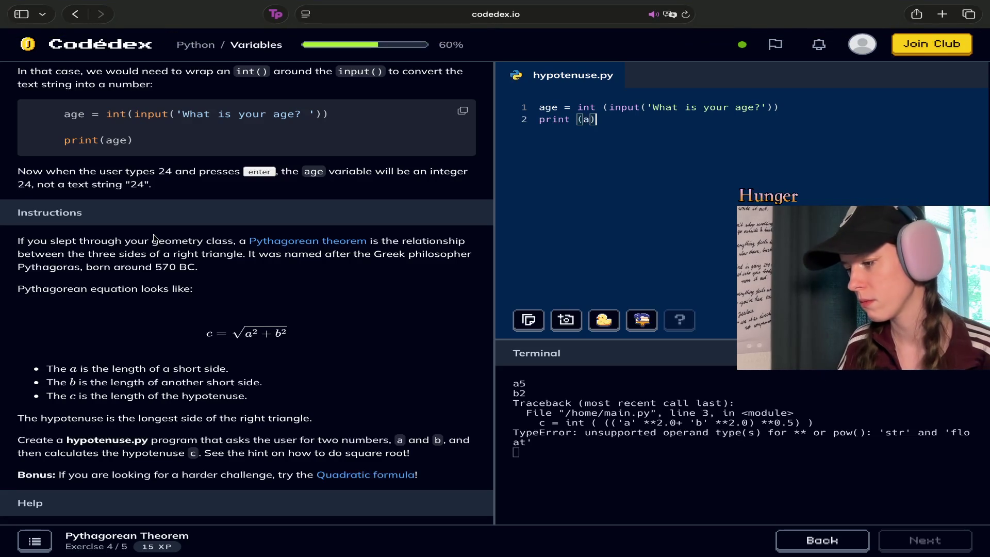
# Run the age test with 112, then remove the space after int on line 1.
pyautogui.press('super+Return')
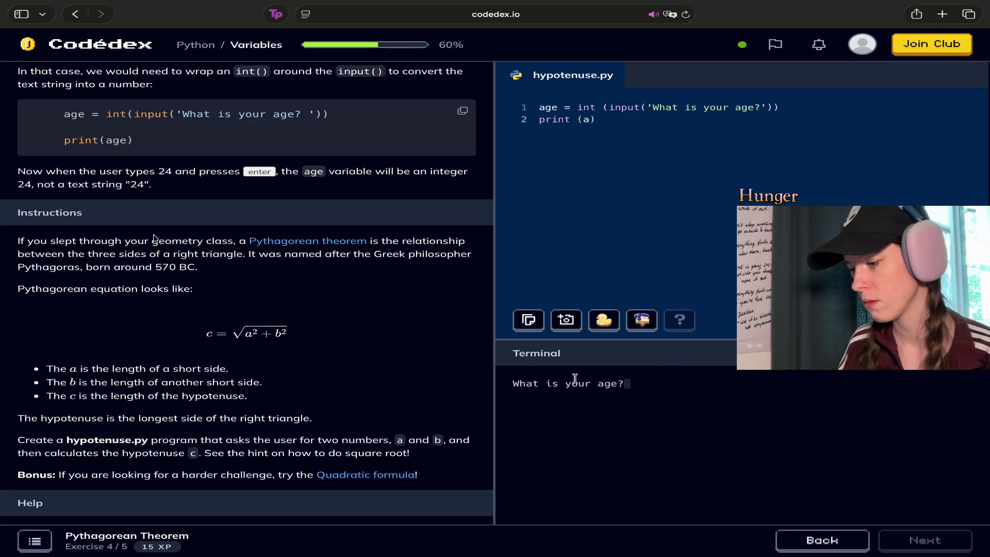
pyautogui.write('112')
pyautogui.press('Return')
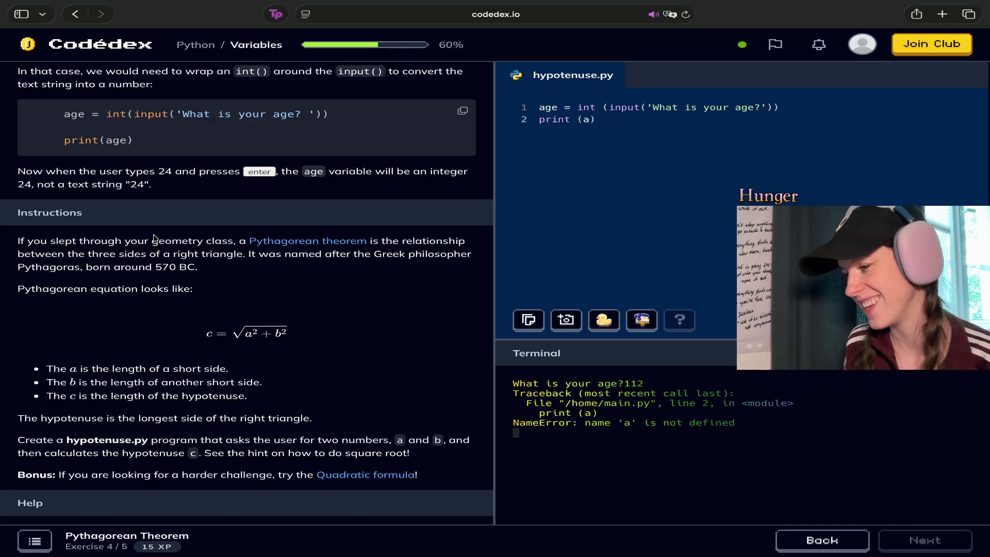
pyautogui.click(819, 117)
pyautogui.click(779, 106)
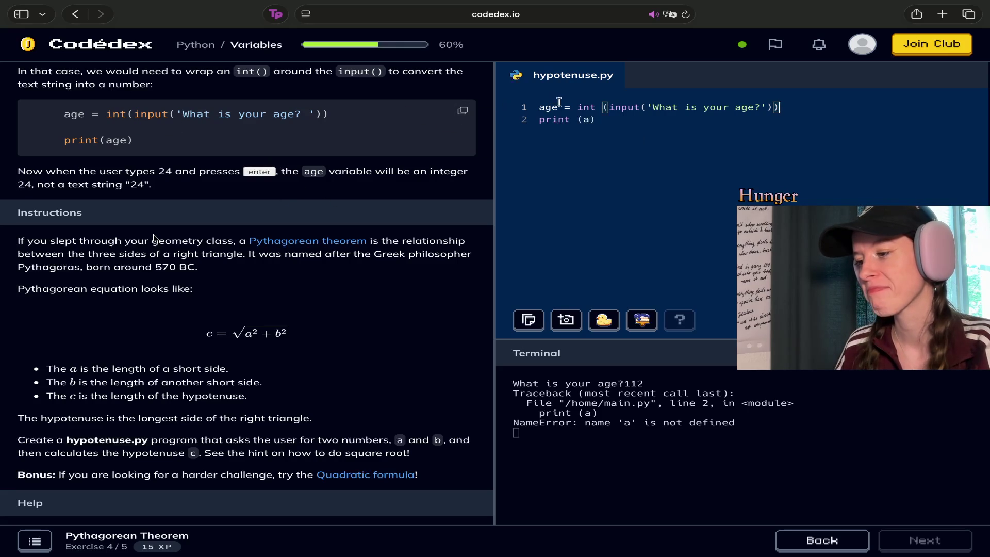
pyautogui.click(602, 108)
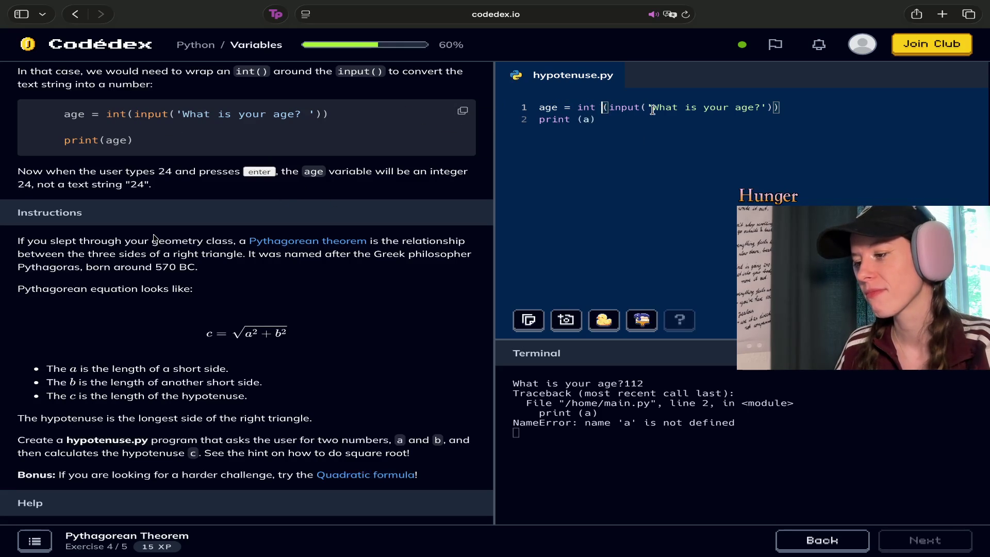
pyautogui.press('BackSpace')
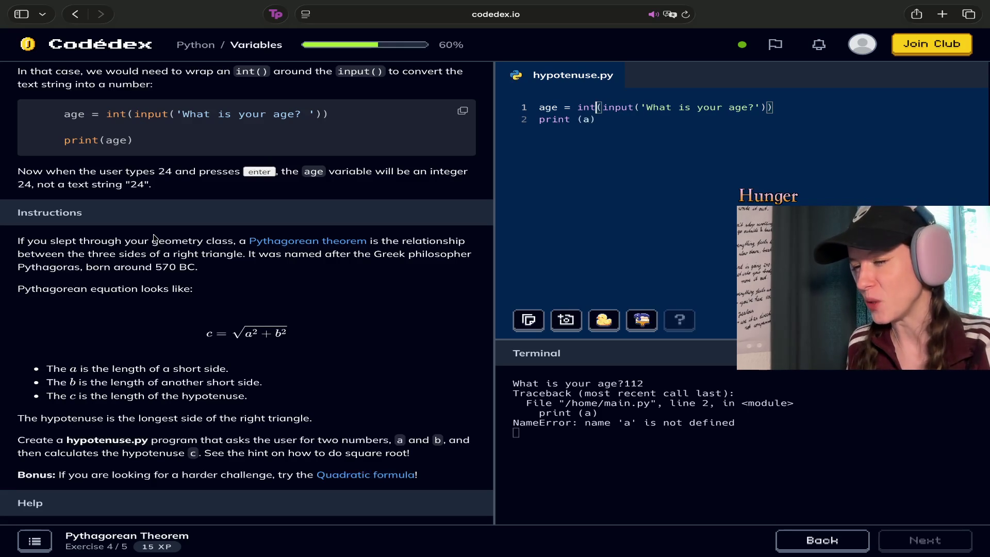
# Change print (a) to print (age) and rerun with age 312.
pyautogui.press('Right')
pyautogui.press('Right')
pyautogui.press('Right')
pyautogui.press('Down')
pyautogui.press('Left')
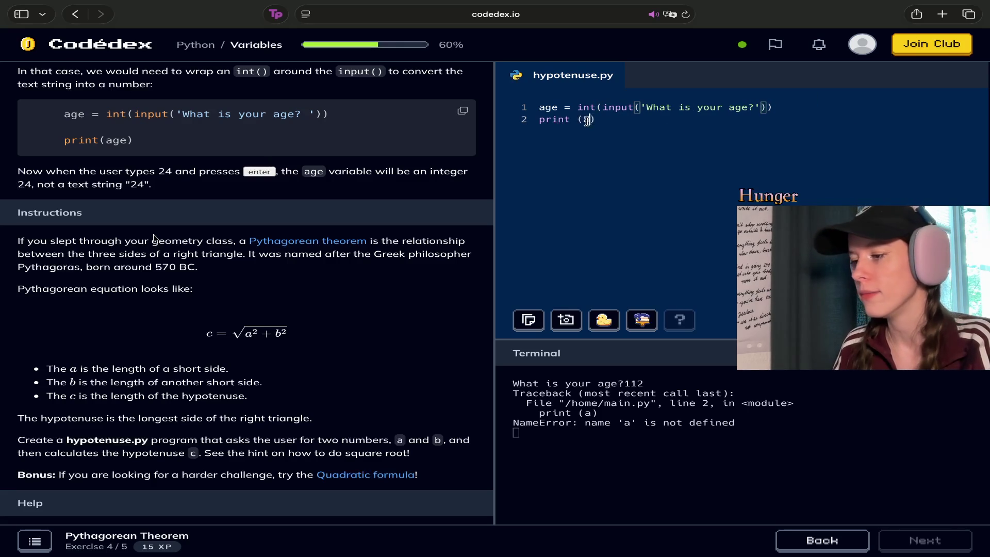
pyautogui.write('g')
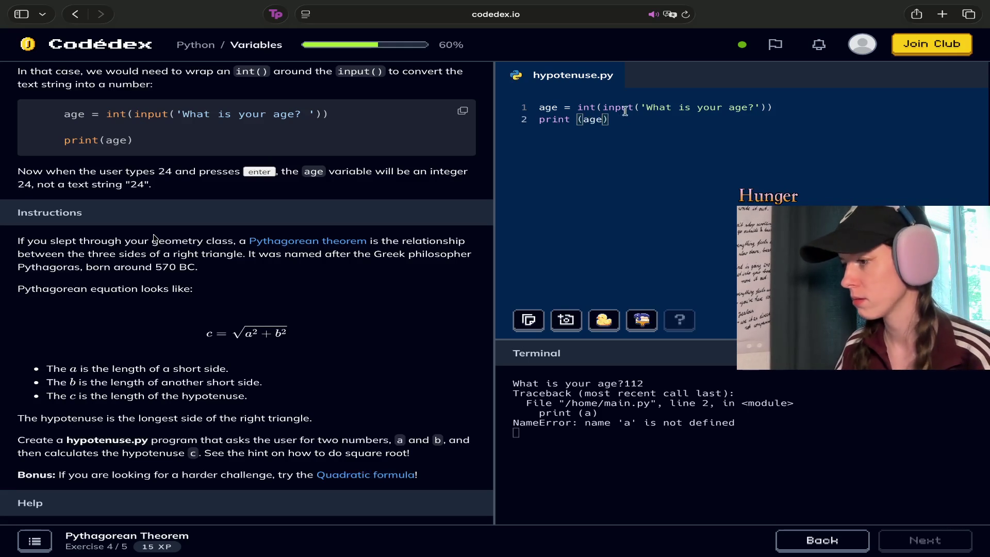
pyautogui.write('e')
pyautogui.press('super+Return')
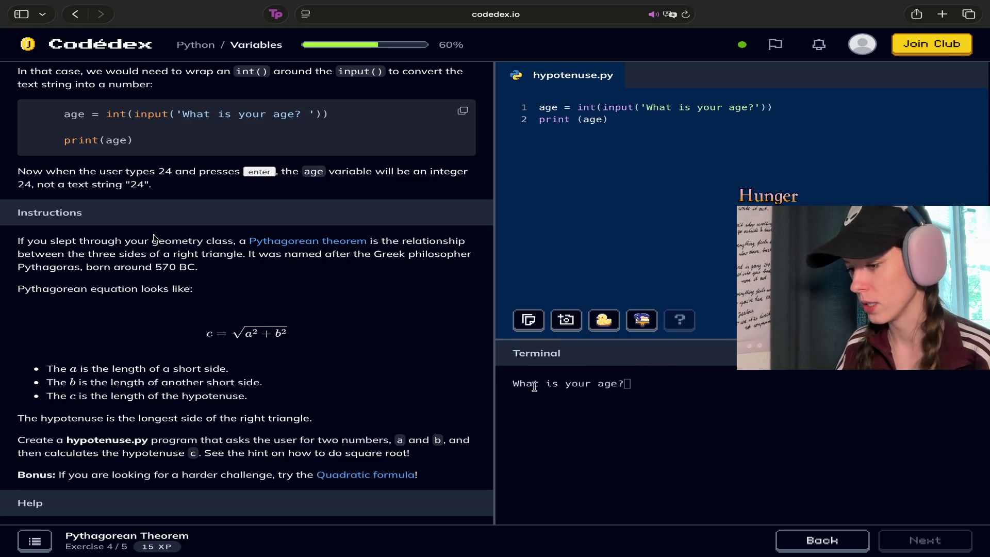
pyautogui.write('3')
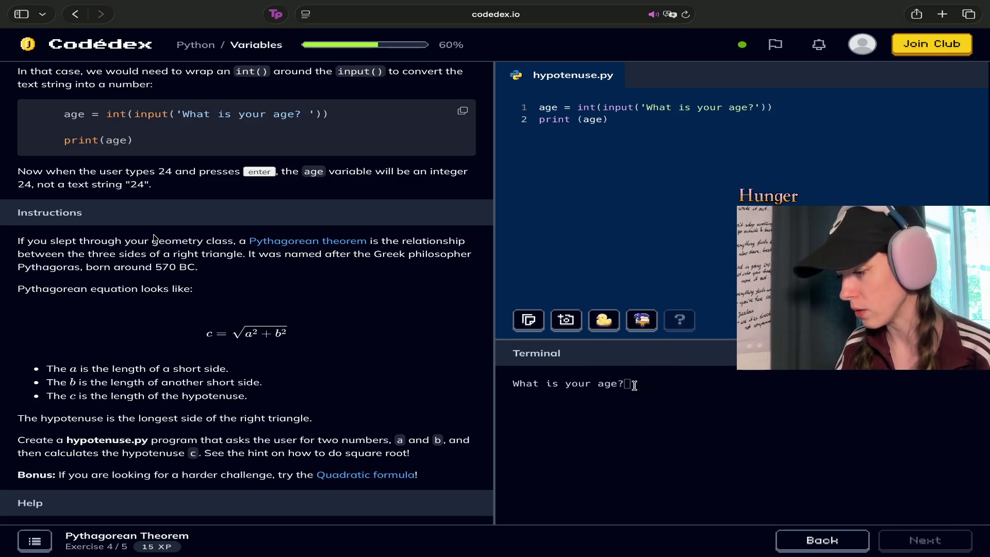
pyautogui.write('12')
pyautogui.press('Return')
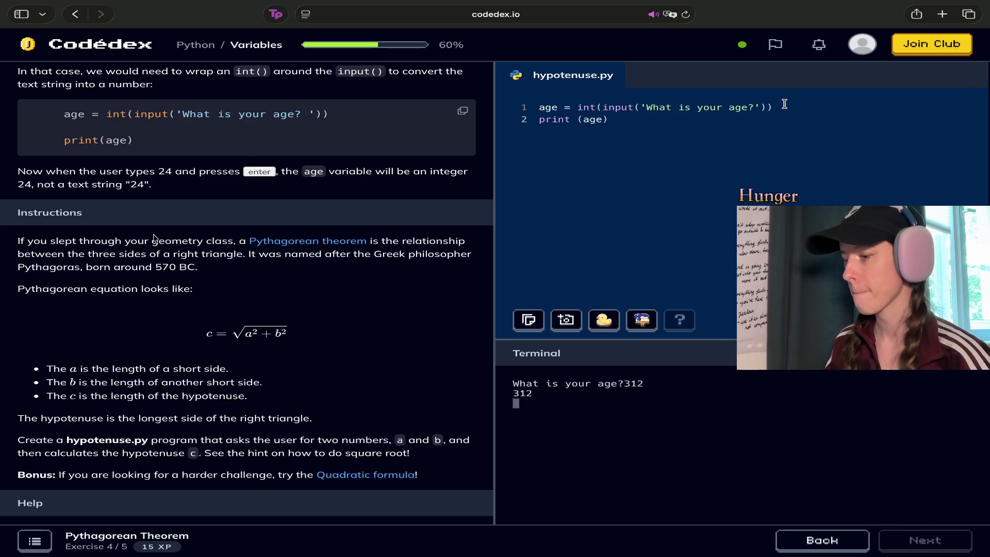
# Make line 2 print (age+2) and rerun with 4, which prints 6.
pyautogui.click(605, 118)
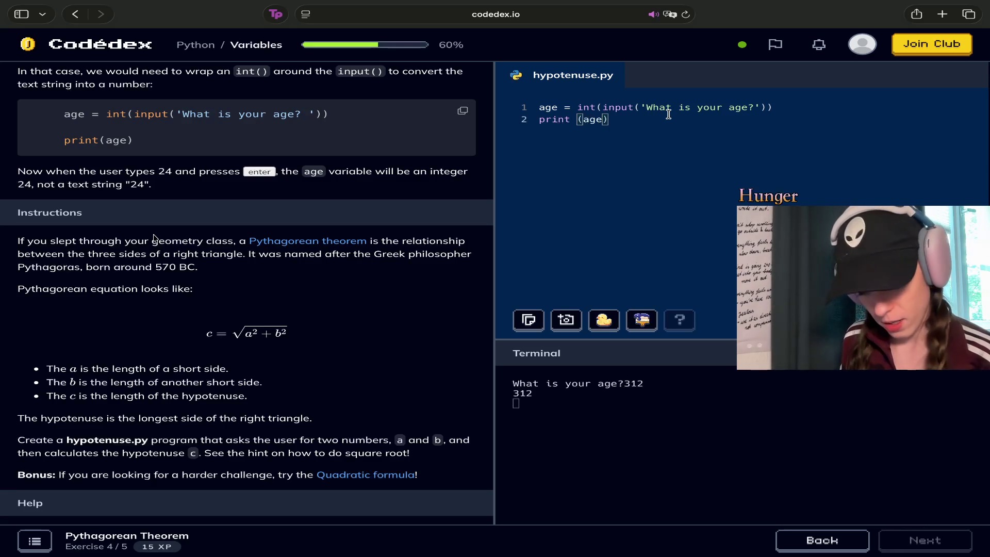
pyautogui.write('+2')
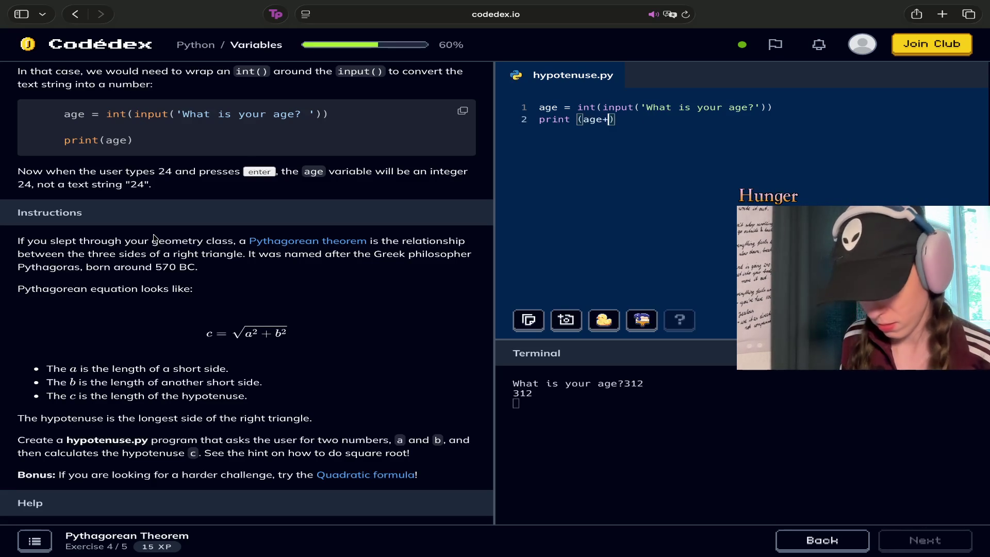
pyautogui.press('super+Return')
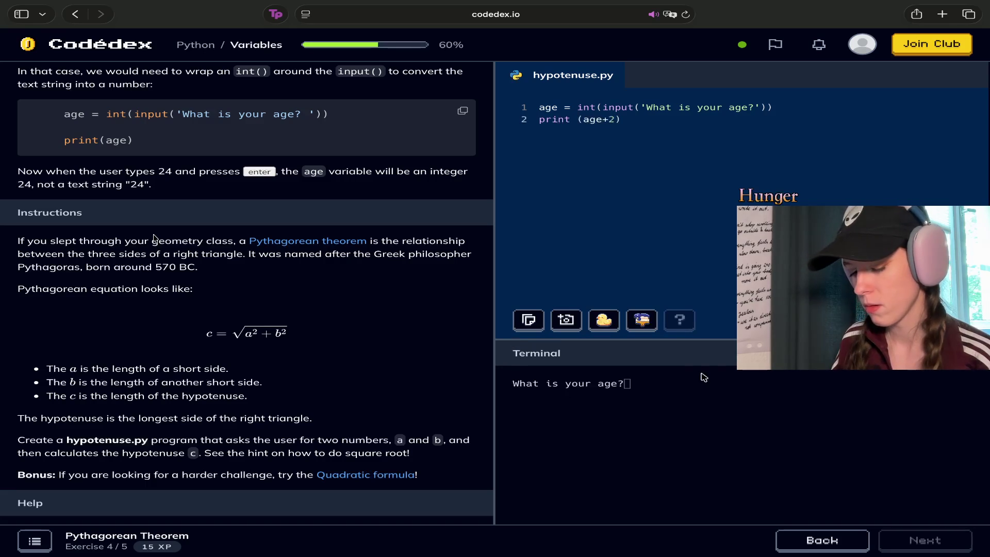
pyautogui.write('4')
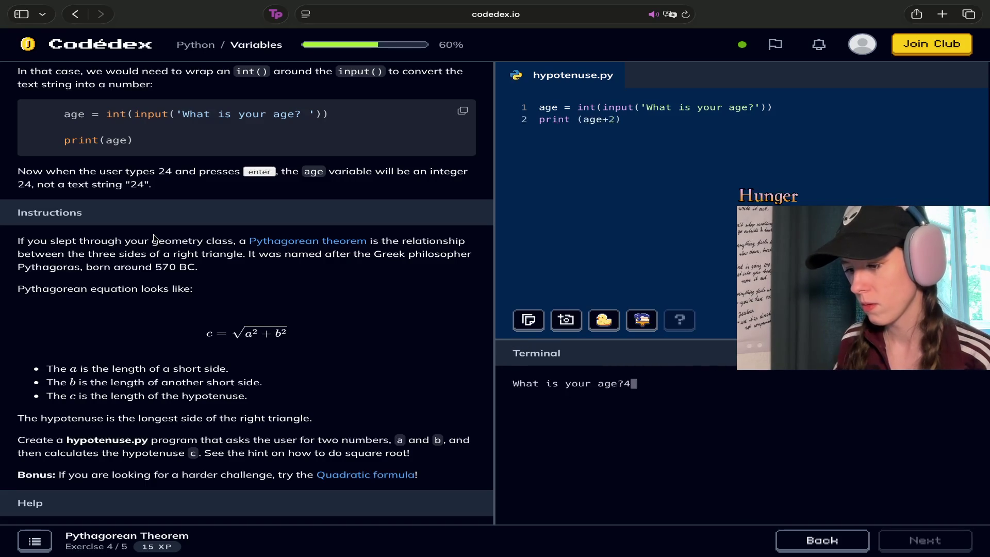
pyautogui.press('Return')
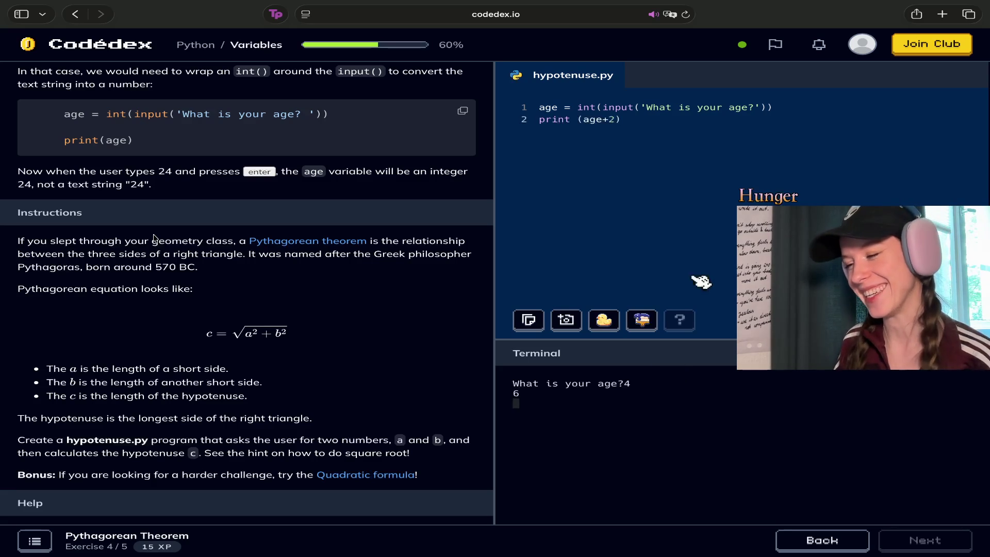
pyautogui.moveTo(626, 119); pyautogui.dragTo(487, 110)
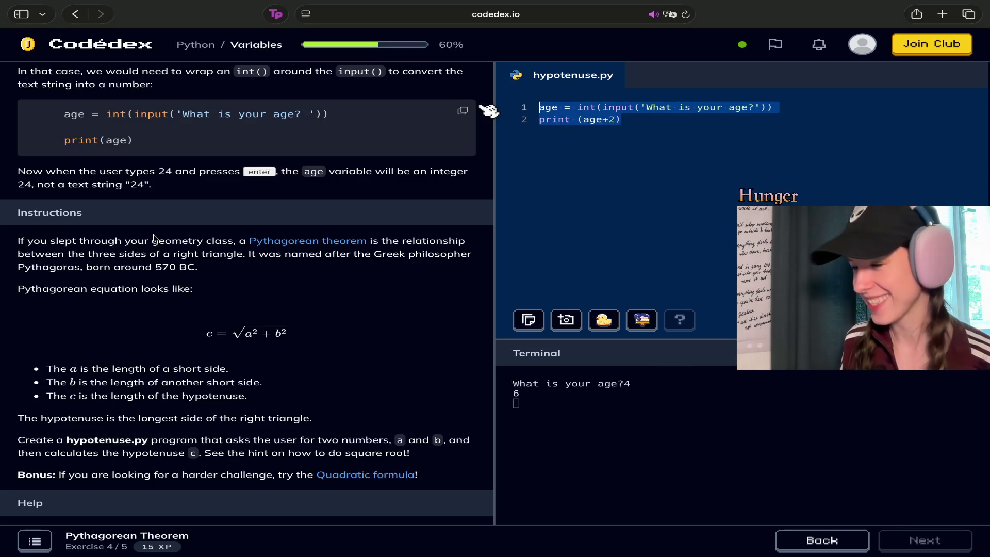
# Paste back the hypotenuse code and strip the int wrapper and expression from line 3.
pyautogui.write("a = input ('a') b = input ('b') c = int ( (('a' **2.0+ 'b' **2.0) **0.5) ) print (c)")
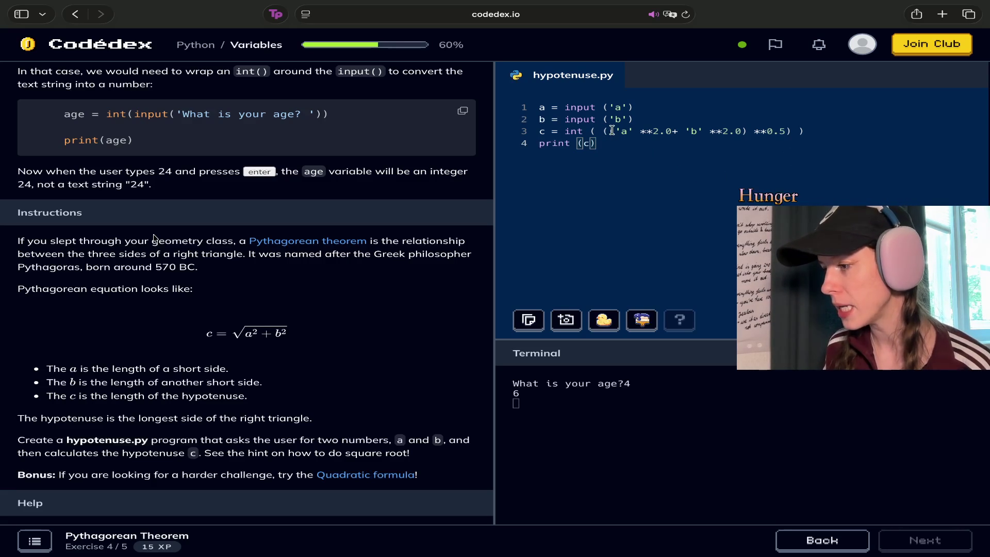
pyautogui.moveTo(613, 131); pyautogui.dragTo(546, 133)
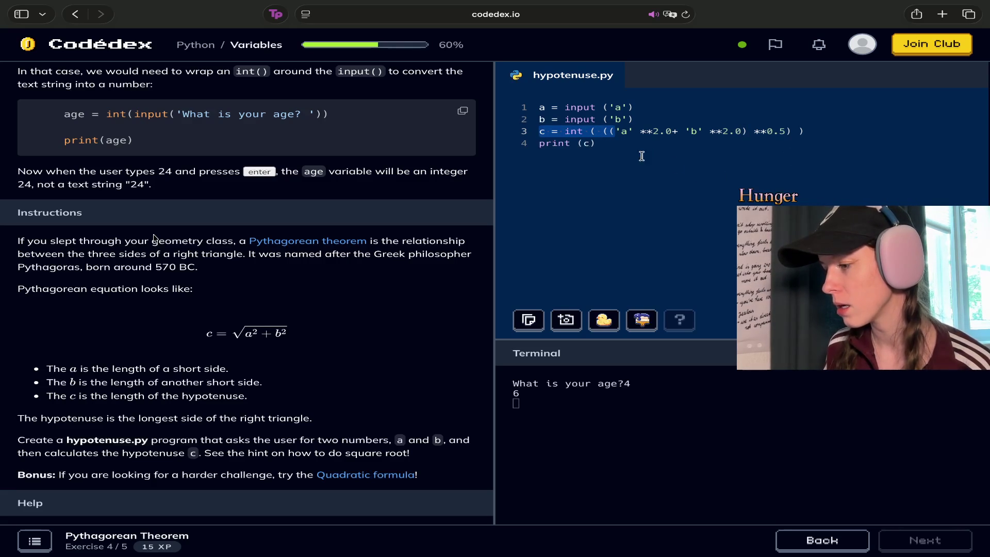
pyautogui.press('BackSpace')
pyautogui.click(733, 131)
pyautogui.press('BackSpace')
pyautogui.press('BackSpace')
pyautogui.press('BackSpace')
pyautogui.moveTo(710, 131); pyautogui.dragTo(538, 129)
pyautogui.press('super+c')
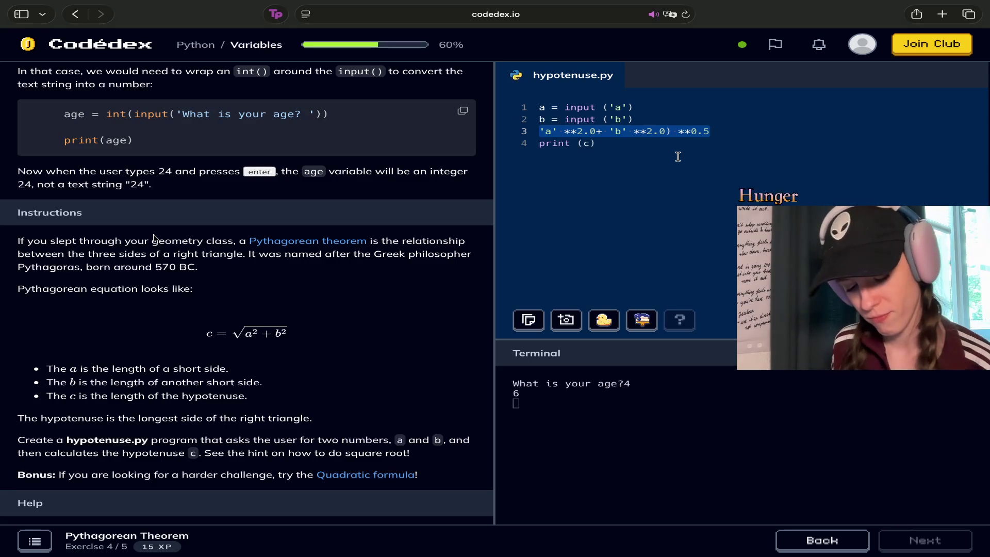
pyautogui.press('BackSpace')
# Put (('a' **2.0+ 'b' **2.0) **0.5) inside print in place of c and run.
pyautogui.click(682, 147)
pyautogui.press('BackSpace')
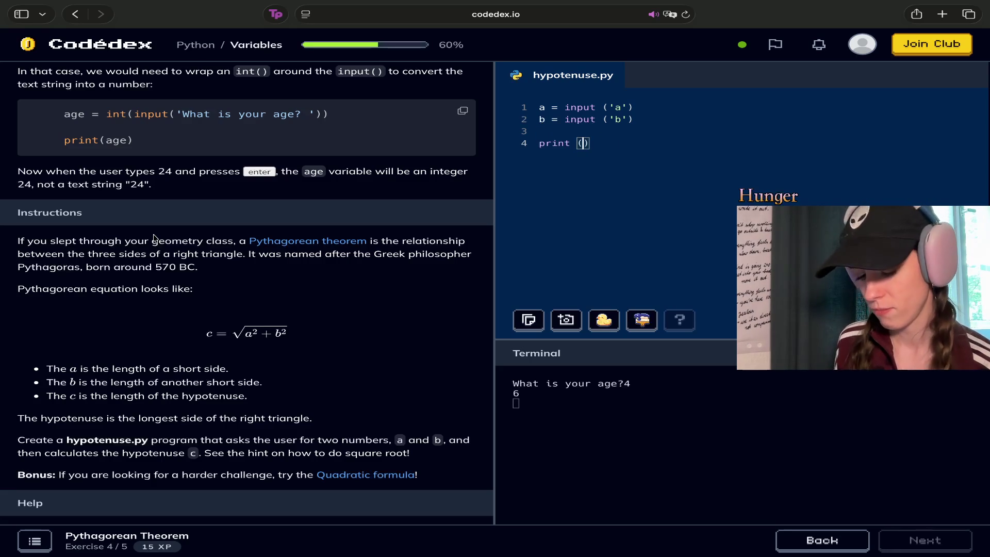
pyautogui.press('super+v')
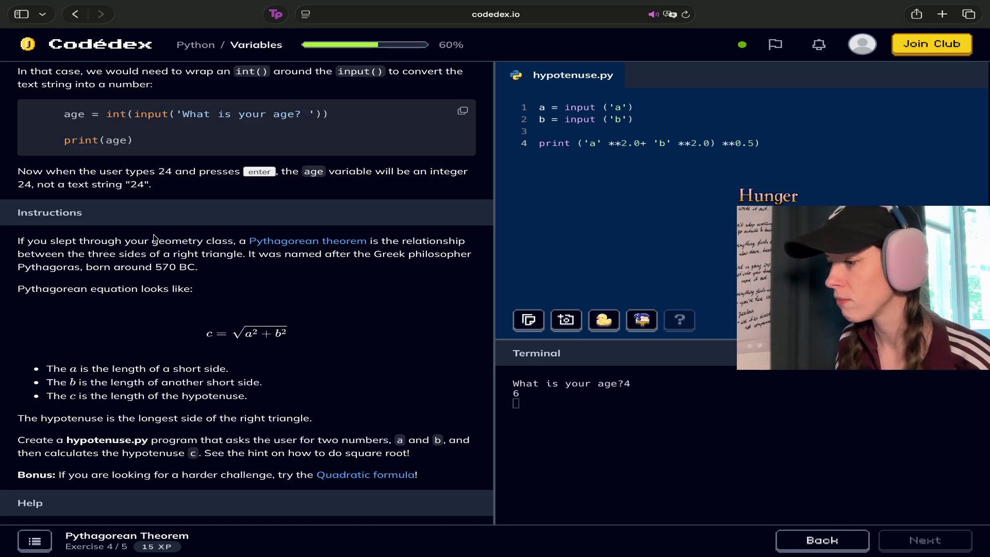
pyautogui.click(578, 144)
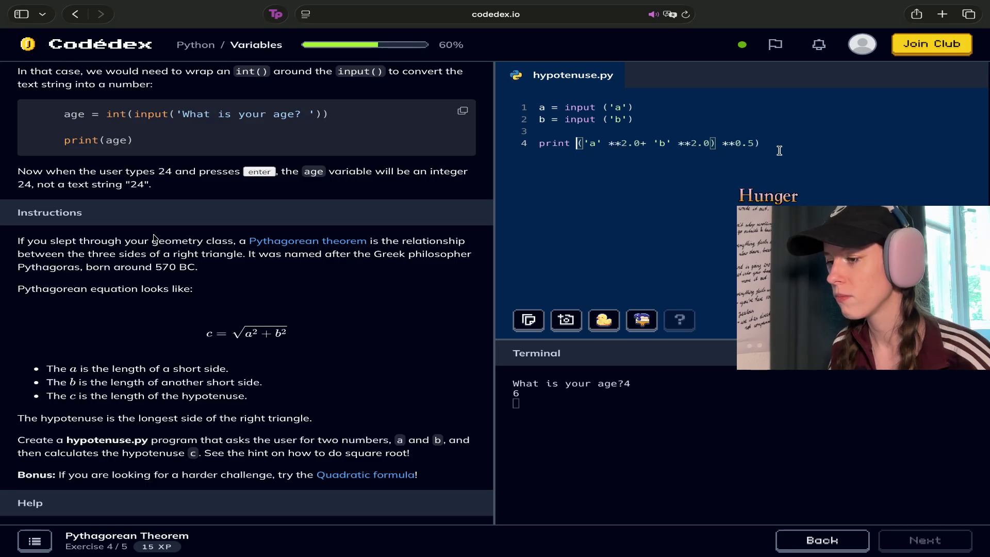
pyautogui.write('(')
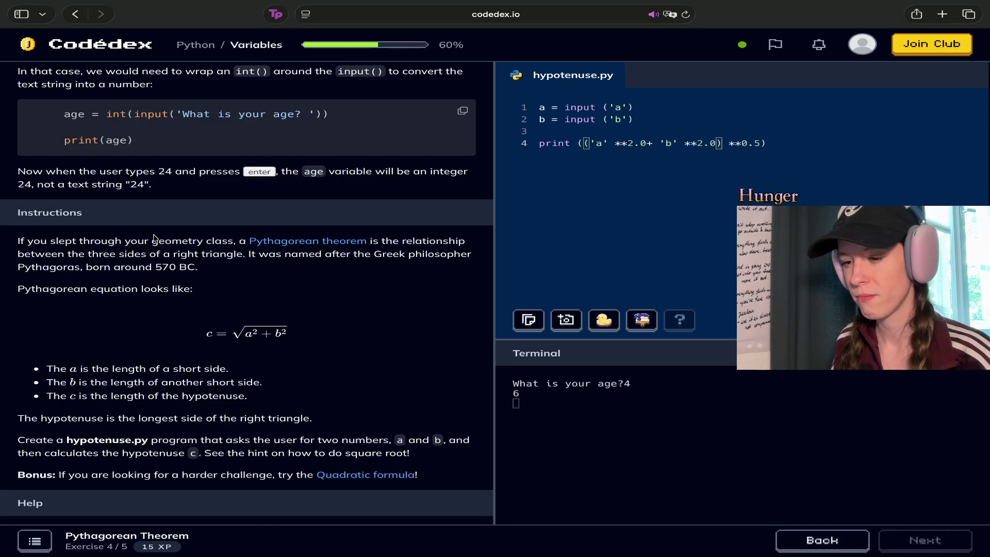
pyautogui.press('super+Return')
# Answer 5 and 2, getting a str/float TypeError at line 4, then start line 3 with c==.
pyautogui.write('5')
pyautogui.press('Return')
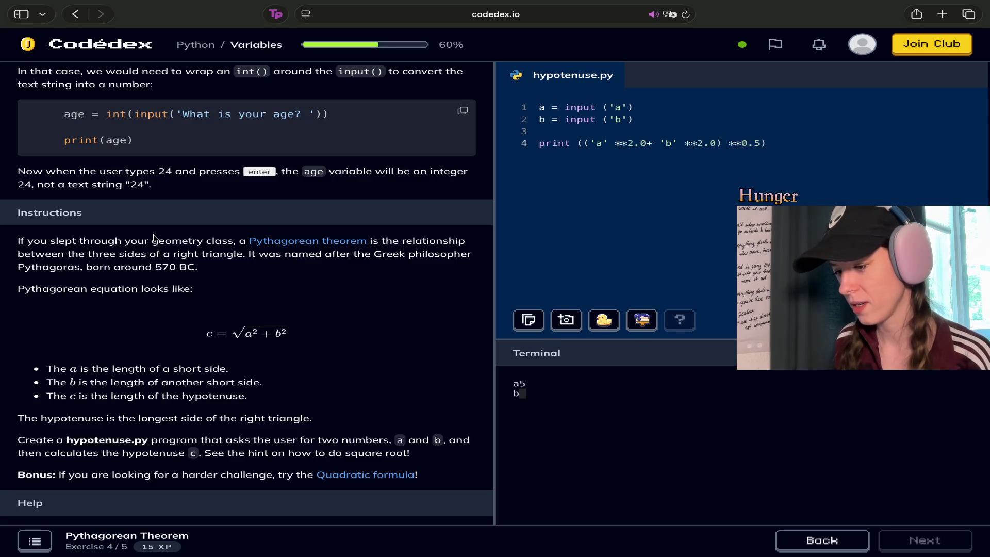
pyautogui.write('2')
pyautogui.press('Return')
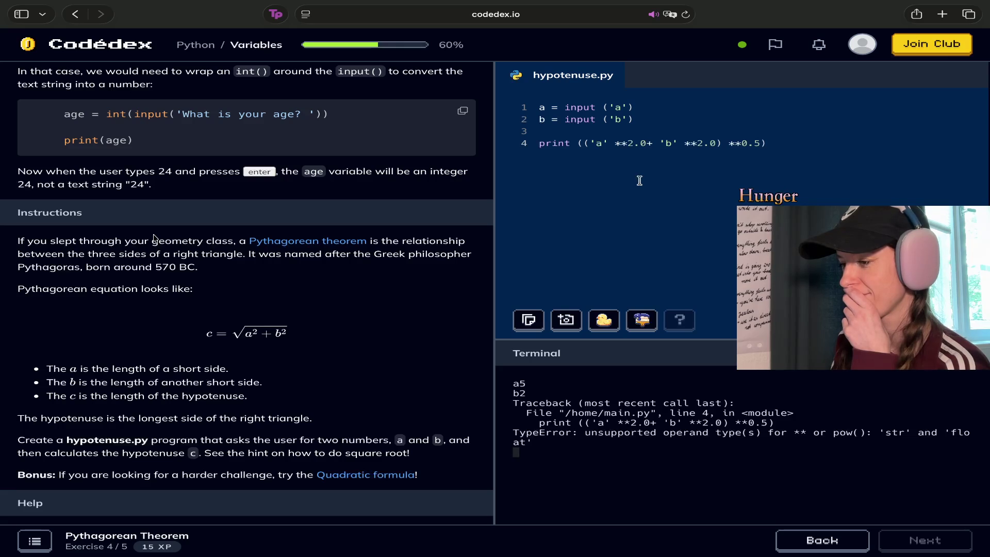
pyautogui.click(741, 135)
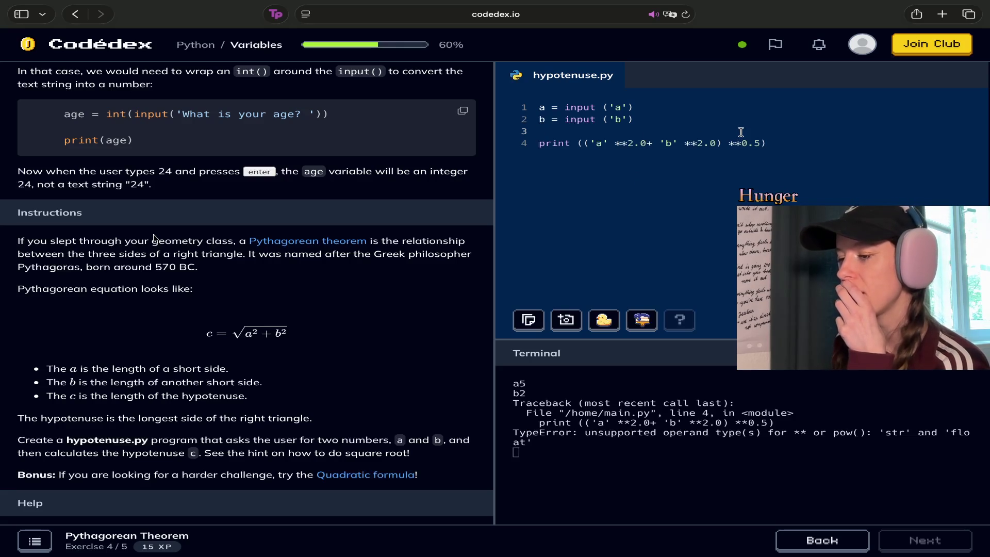
pyautogui.write('c')
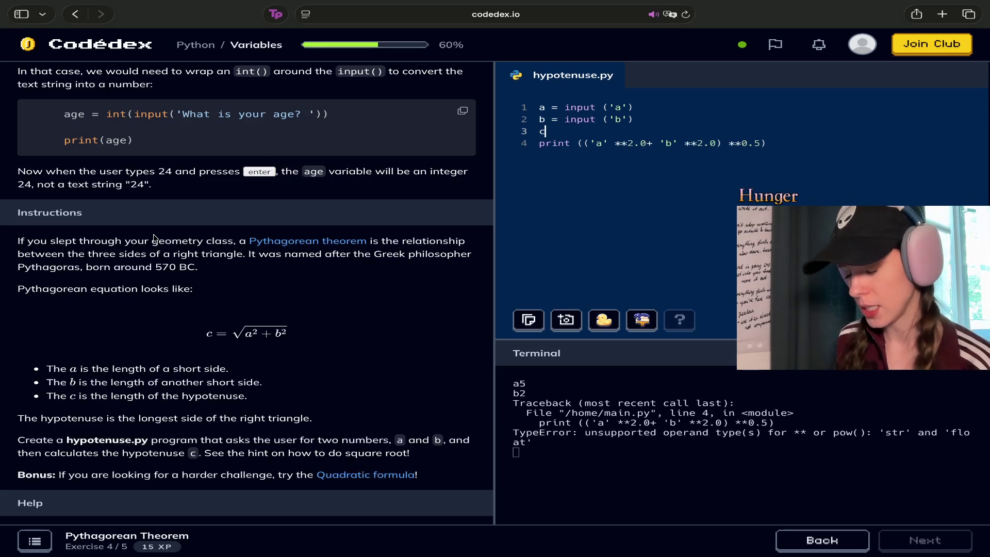
pyautogui.write('==')
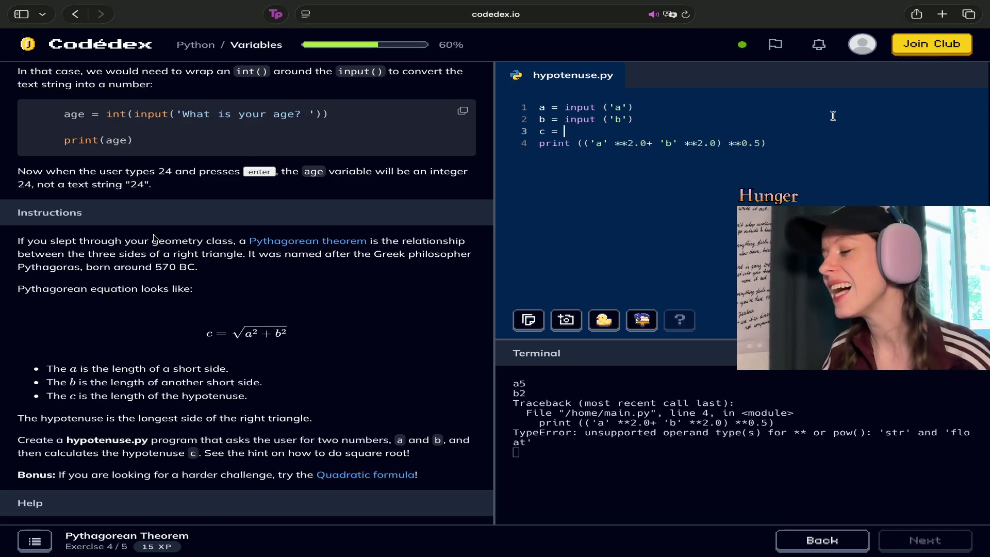
# Insert blank lines after and above the a input line in hypotenuse.py.
pyautogui.click(652, 103)
pyautogui.press('Return')
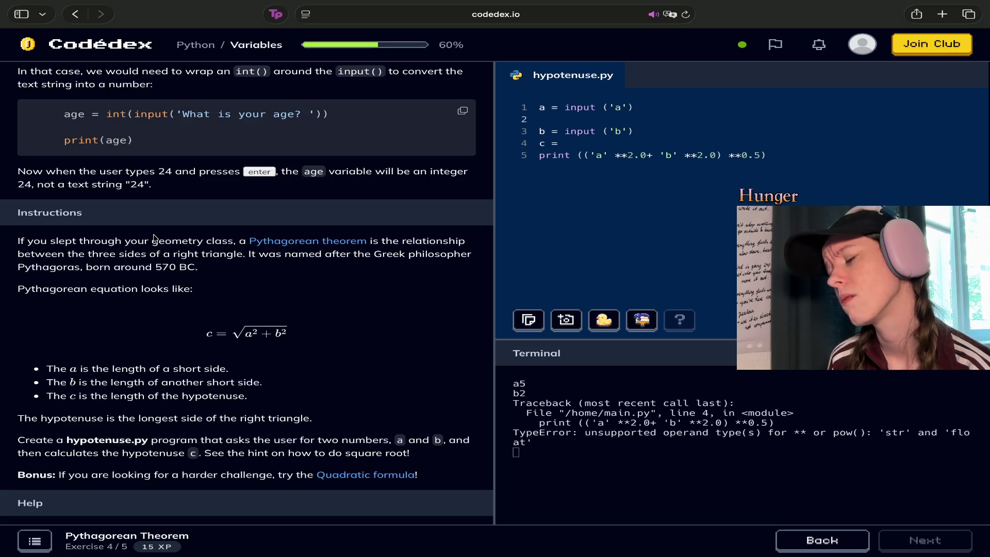
pyautogui.press('Up')
pyautogui.press('Return')
pyautogui.press('Up')
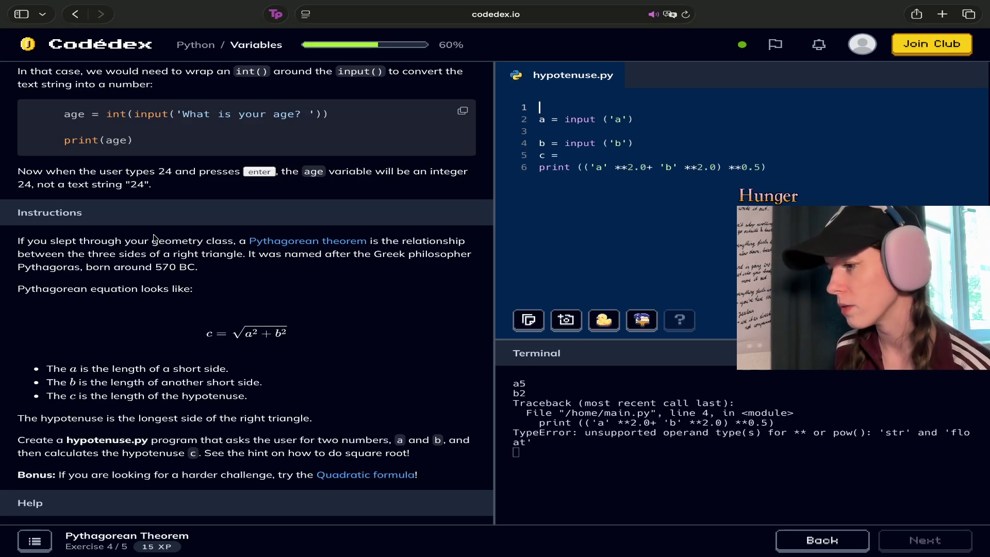
# Remove the stray c characters accidentally typed on the new top line.
pyautogui.write('c')
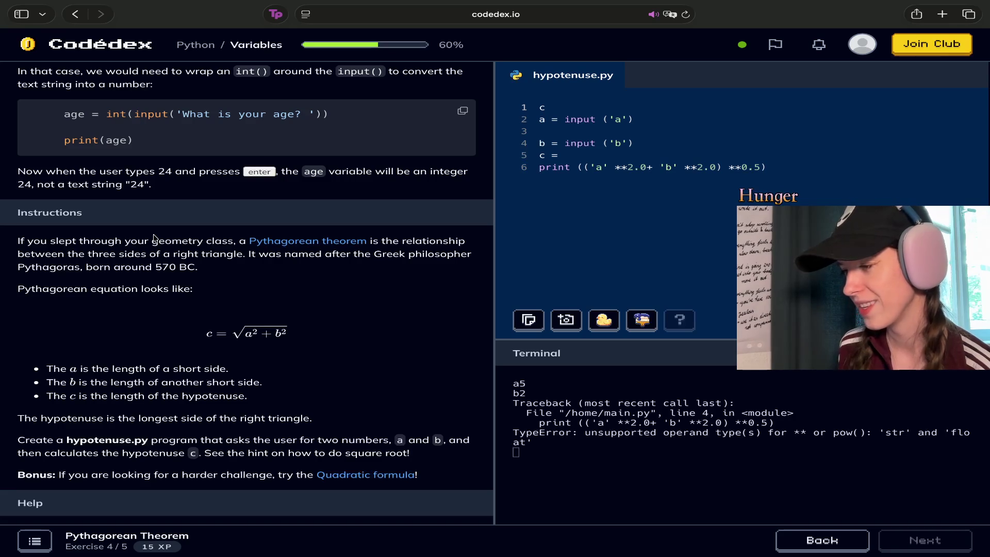
pyautogui.press('BackSpace')
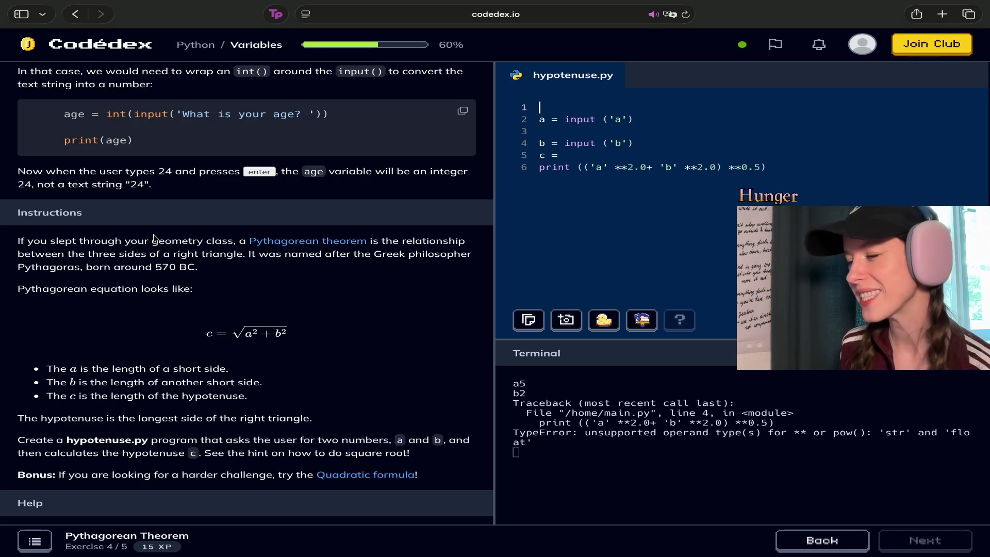
pyautogui.write('cc')
pyautogui.press('BackSpace')
pyautogui.press('BackSpace')
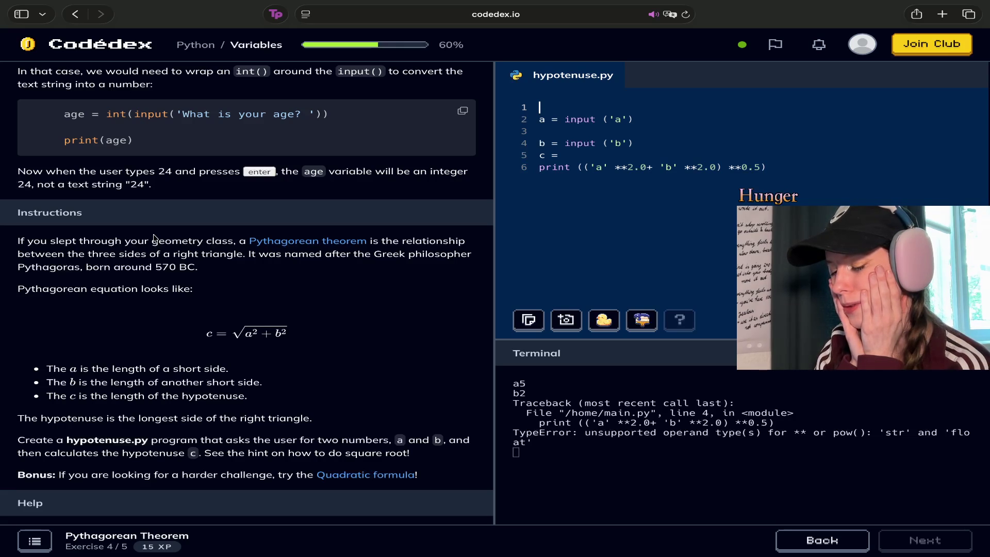
pyautogui.scroll(-10, 153, 237)
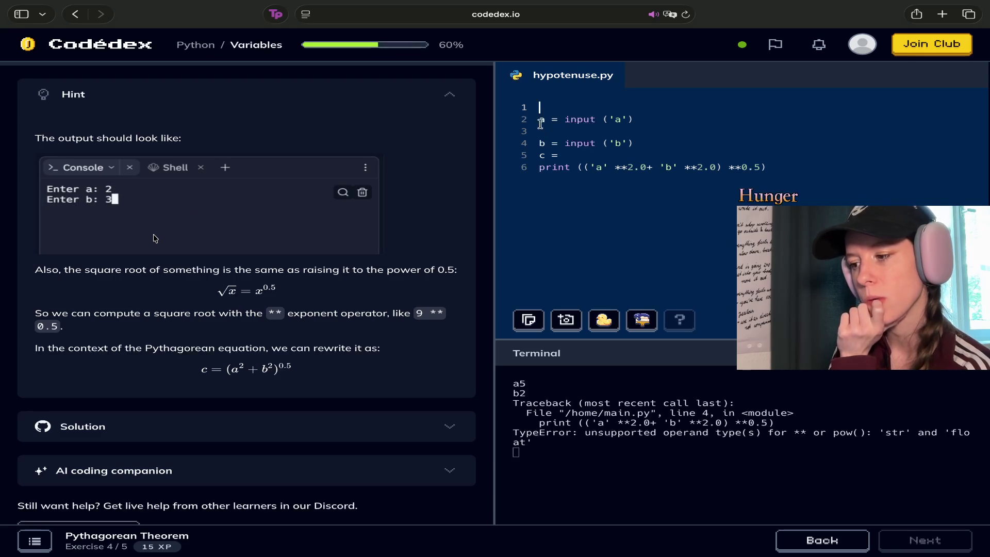
# Delete the empty first line and start a bare input line below the a input.
pyautogui.press('Delete')
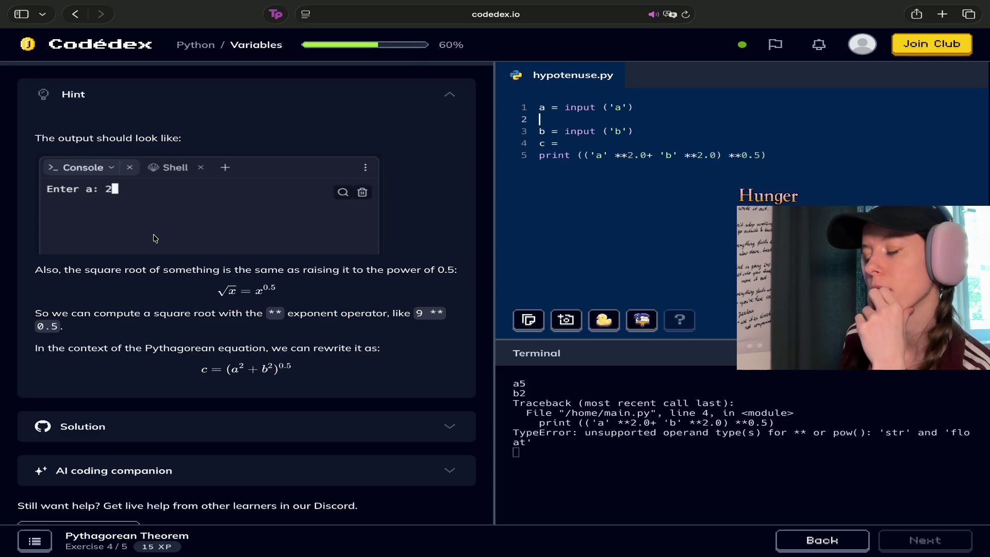
pyautogui.write('input')
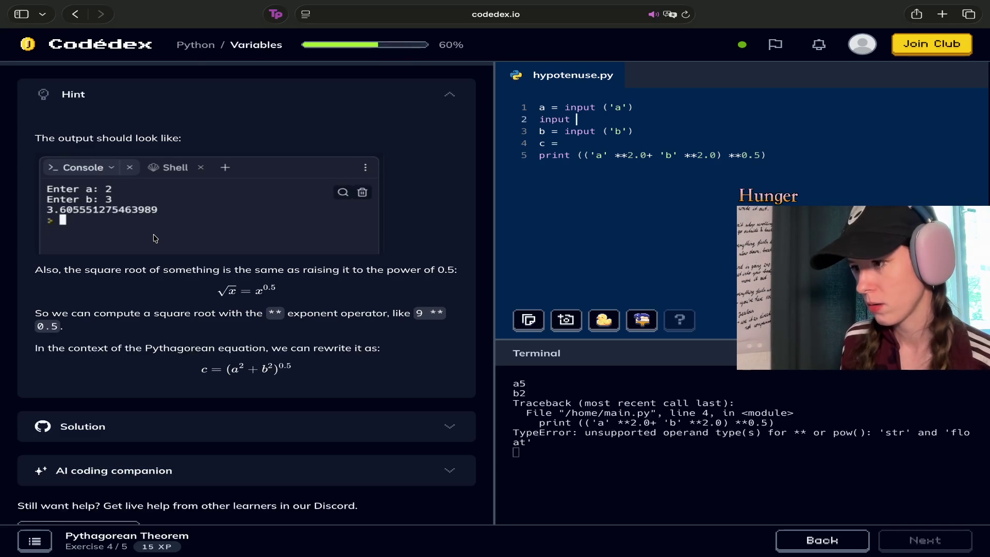
pyautogui.scroll(15, 155, 237)
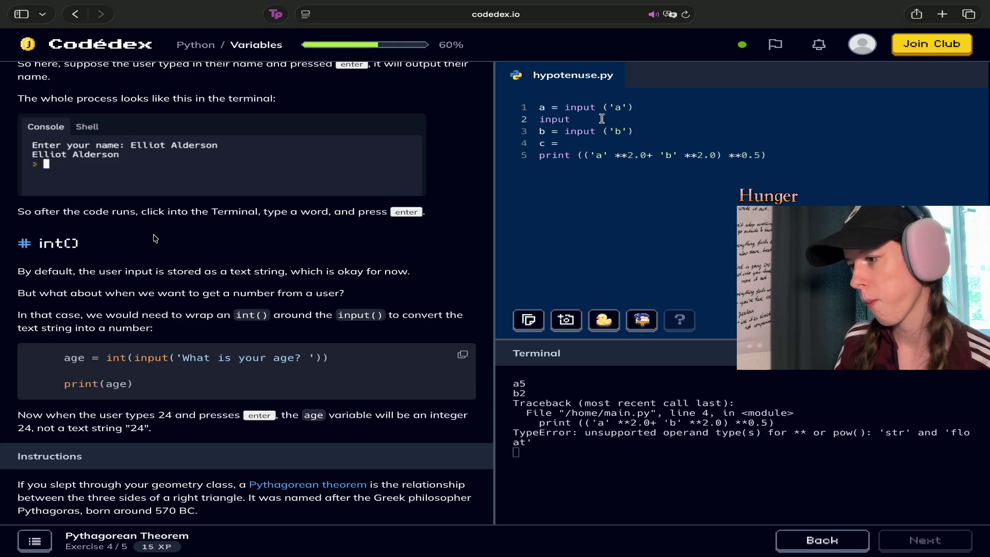
# Overwrite the word input on line 2 with the squared term ('a'**2).
pyautogui.doubleClick(567, 117)
pyautogui.press('BackSpace')
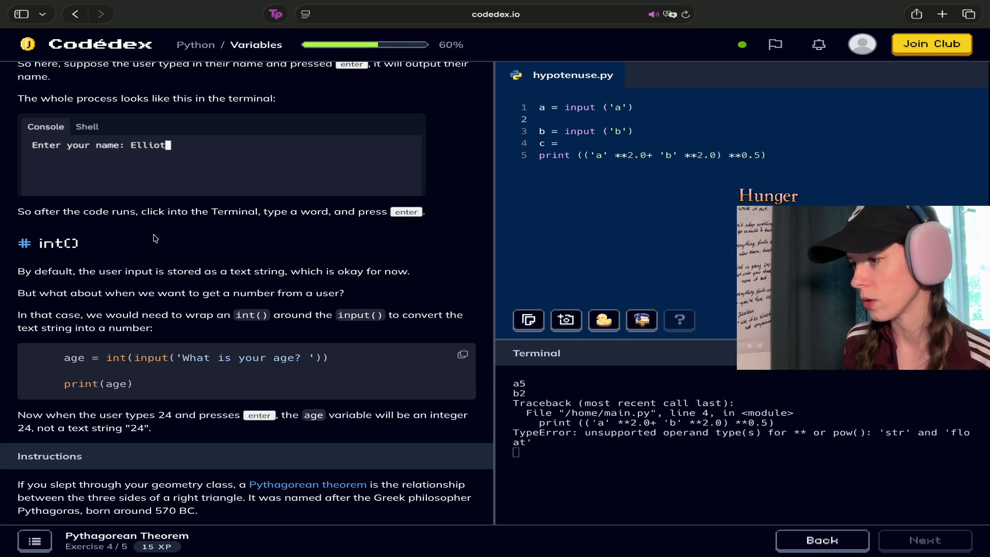
pyautogui.write("(a'")
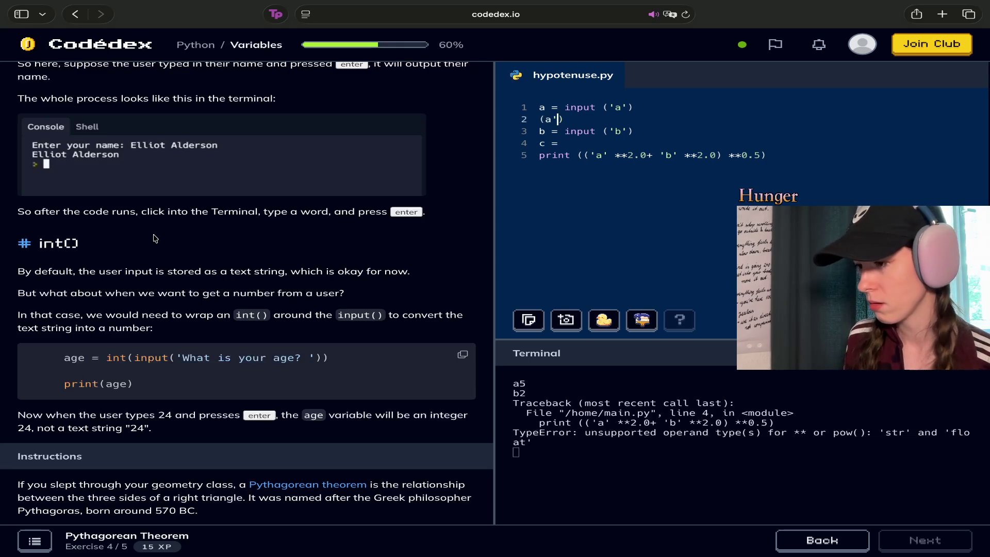
pyautogui.press('Left')
pyautogui.press('Left')
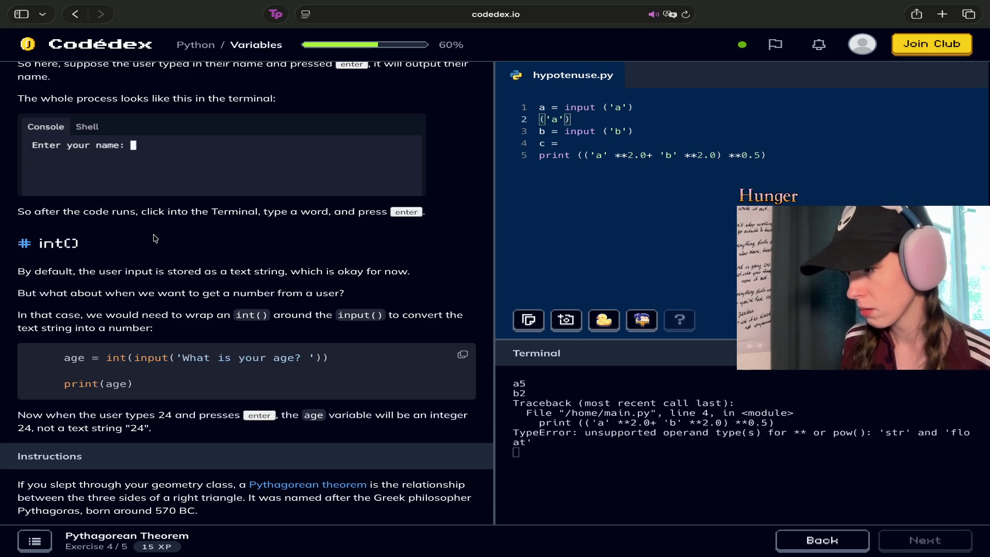
pyautogui.click(620, 155)
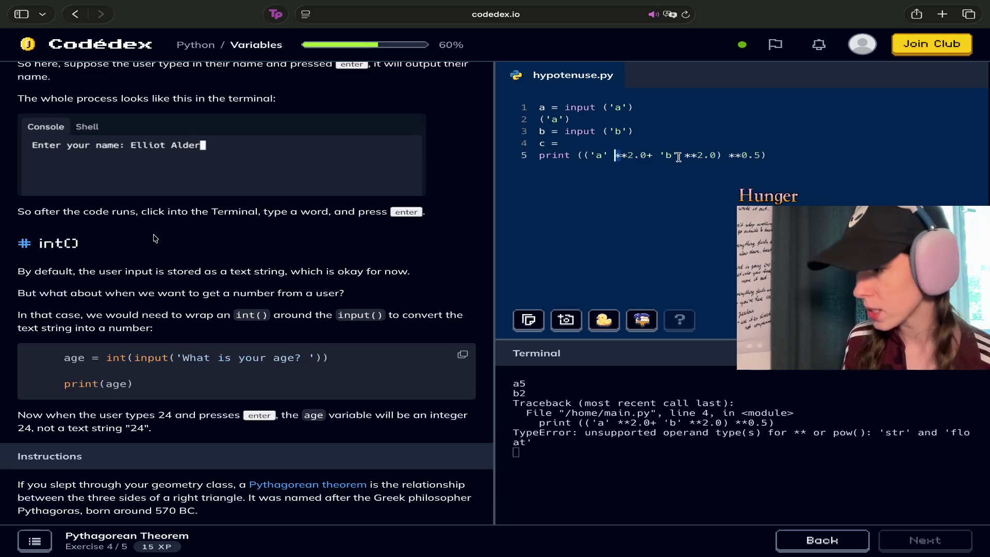
pyautogui.click(566, 118)
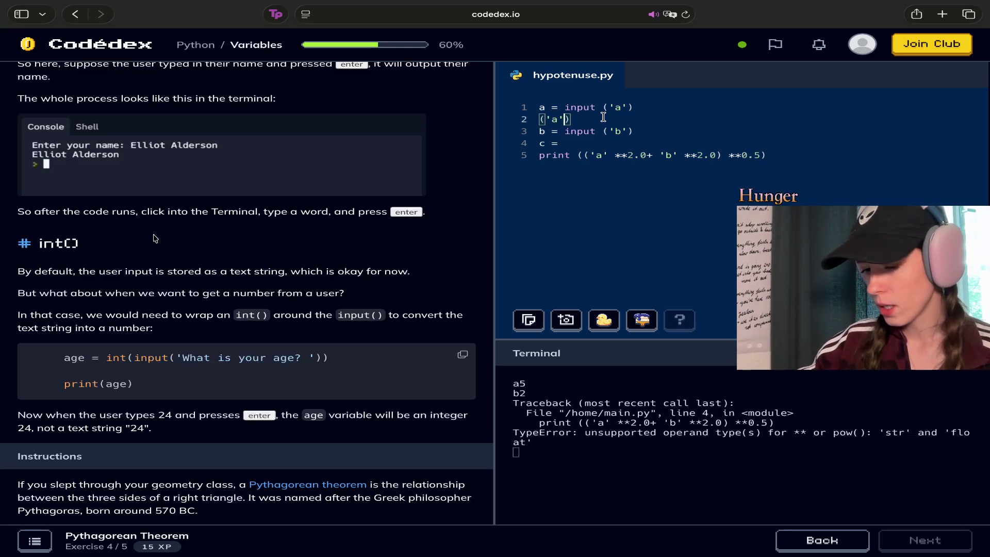
pyautogui.write('*')
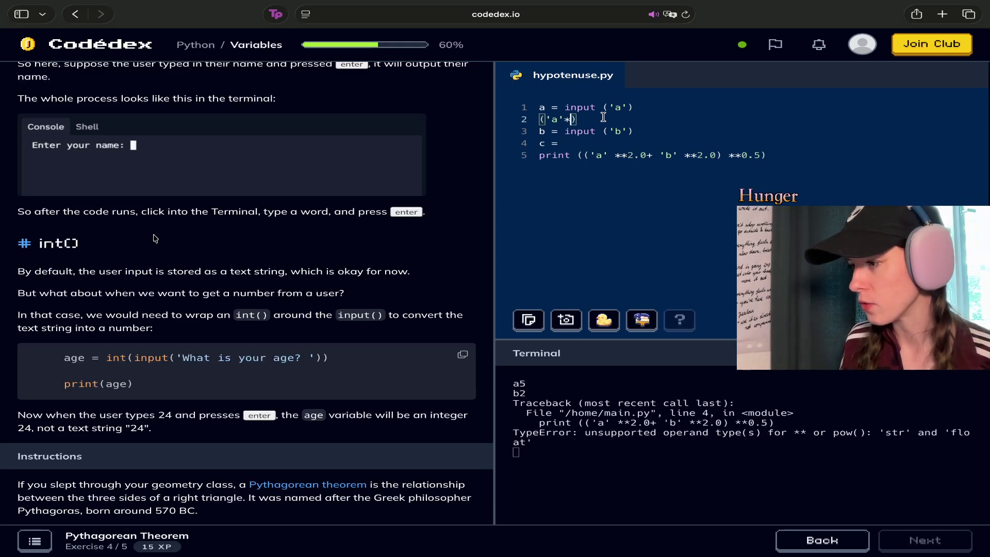
pyautogui.write('*')
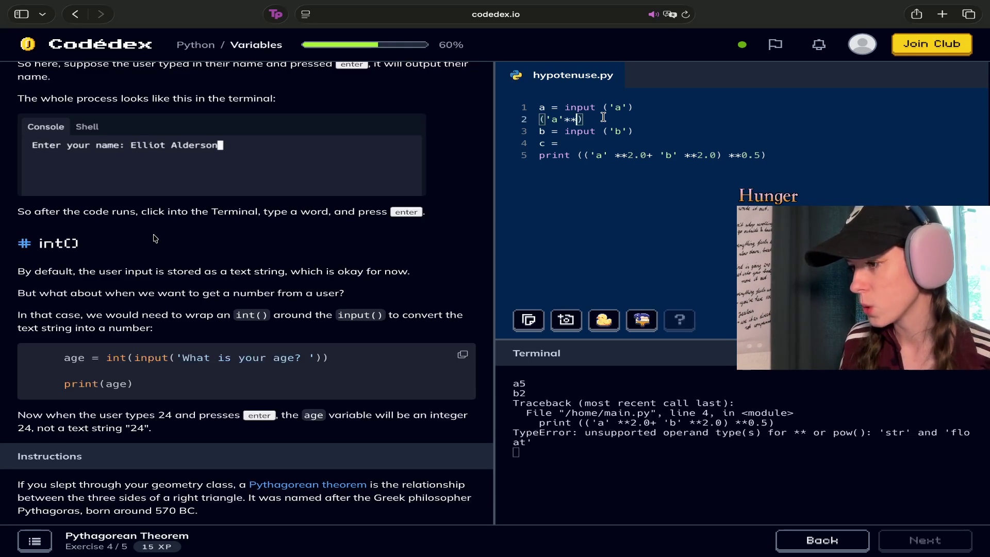
pyautogui.write('2')
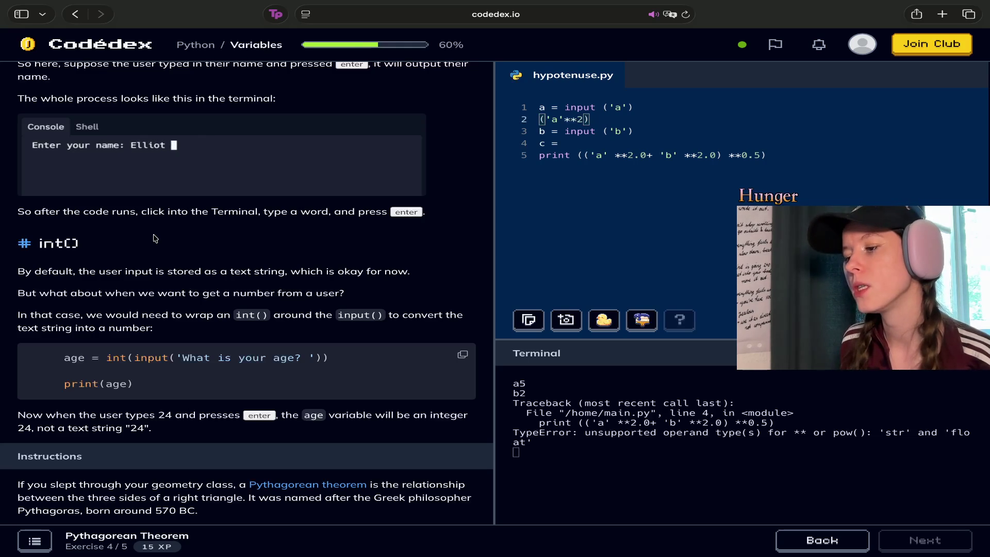
pyautogui.press('Up')
pyautogui.press('Right')
pyautogui.press('Right')
pyautogui.press('Right')
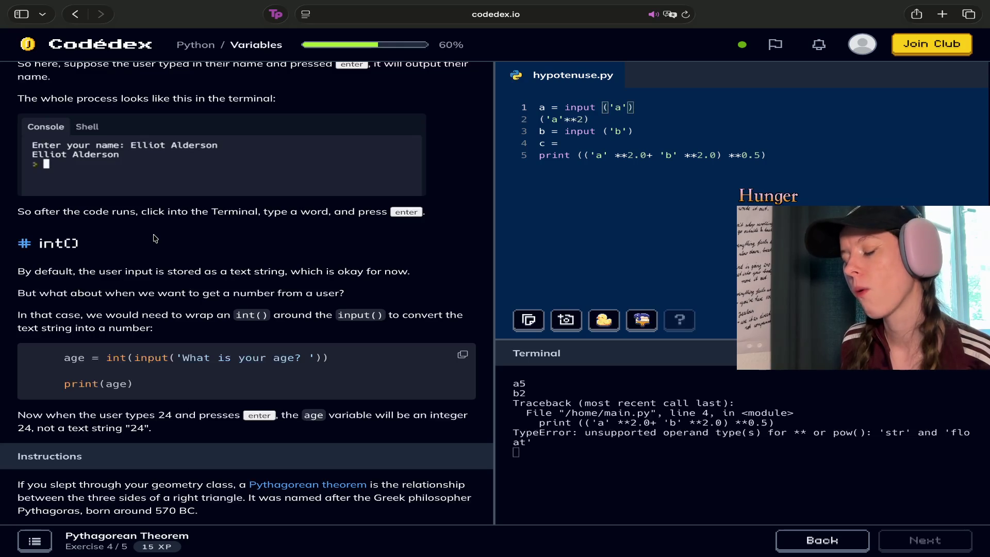
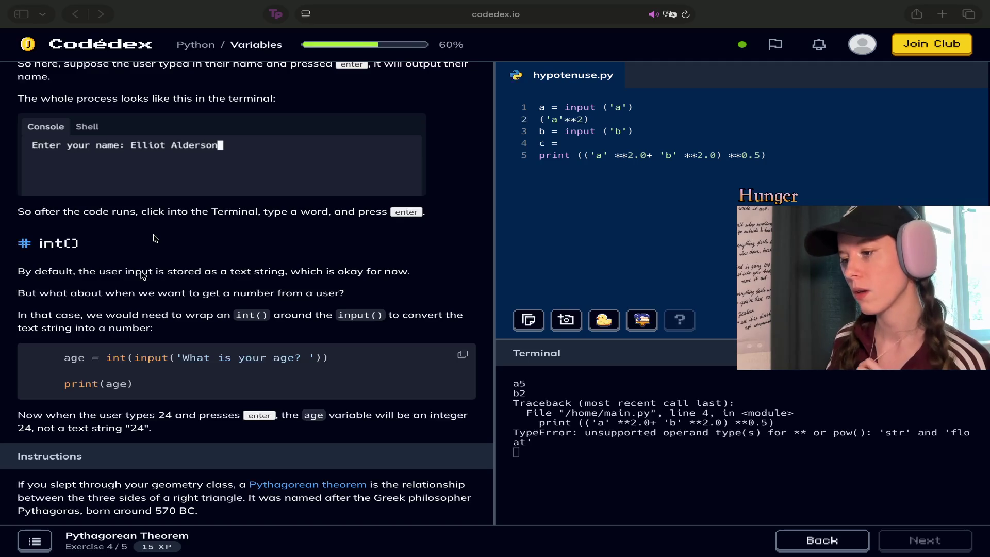
# Replace the ('a'**2) expression on line 2 with print (a).
pyautogui.moveTo(768, 155); pyautogui.dragTo(547, 108)
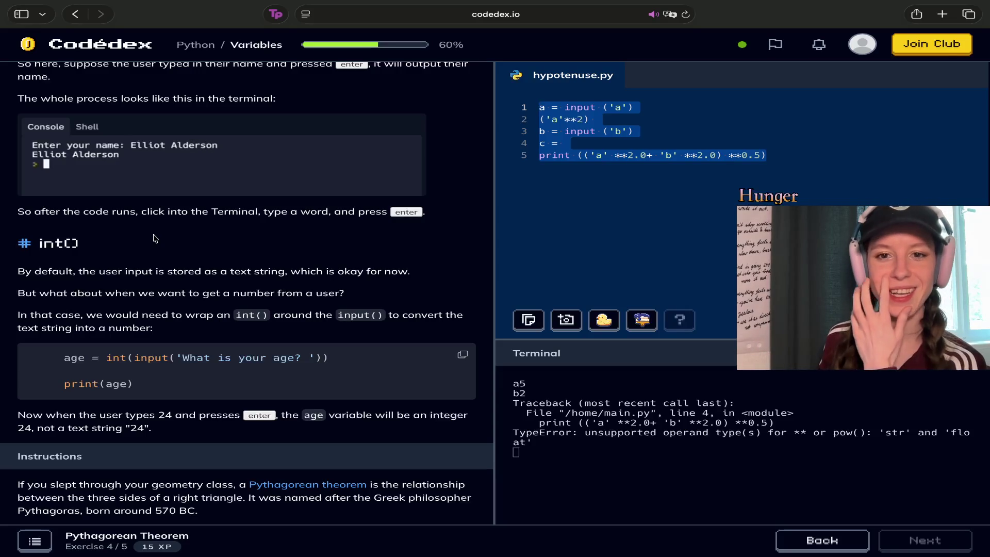
pyautogui.click(810, 132)
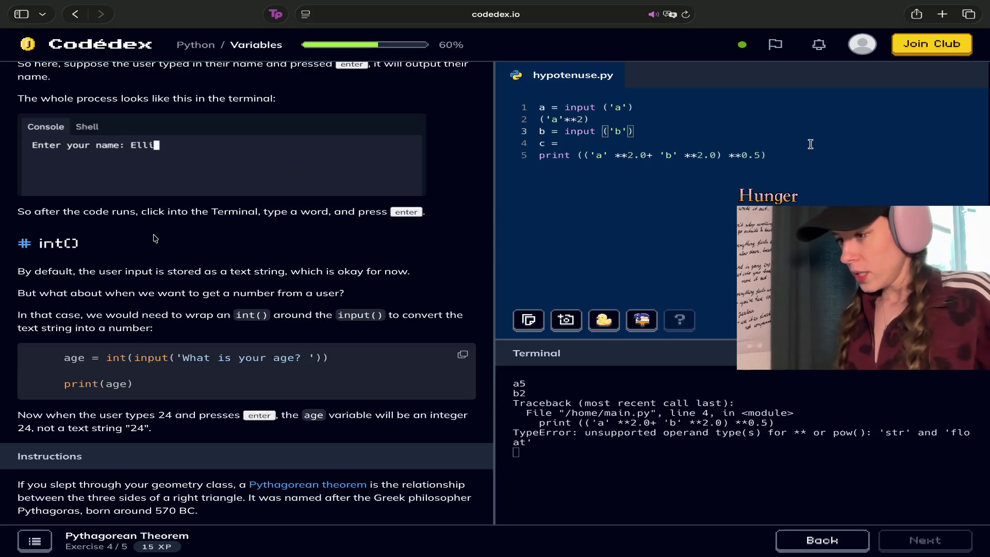
pyautogui.click(569, 144)
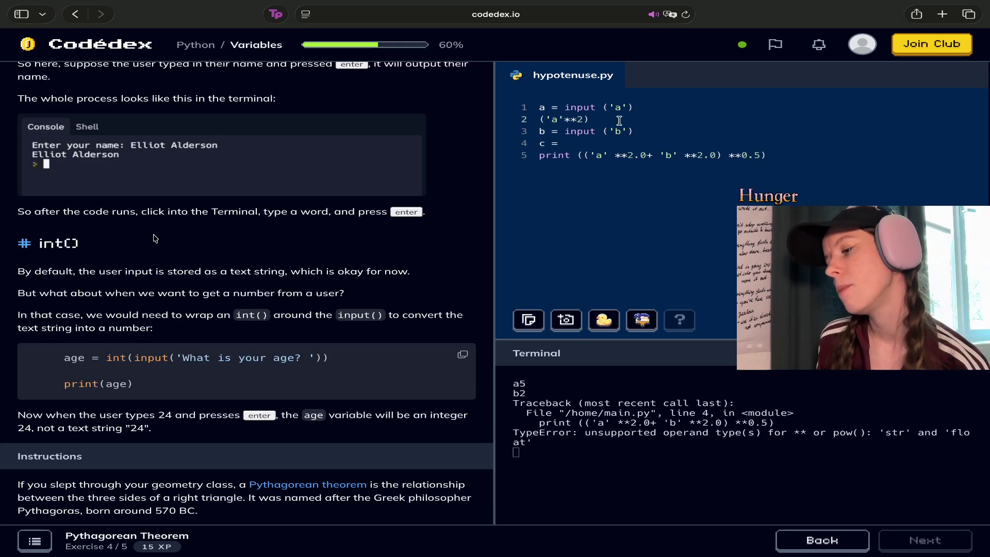
pyautogui.moveTo(619, 119); pyautogui.dragTo(546, 119)
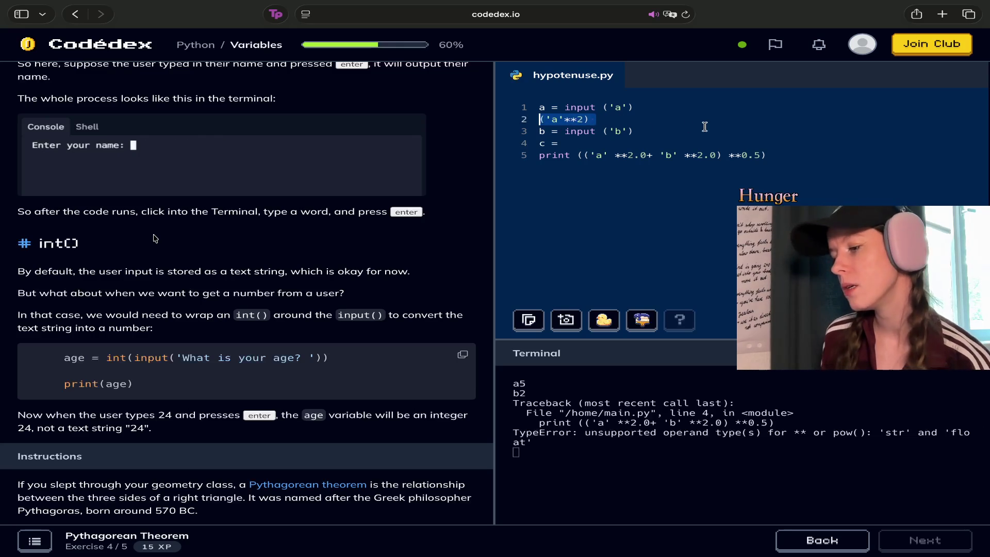
pyautogui.press('BackSpace')
pyautogui.write('print')
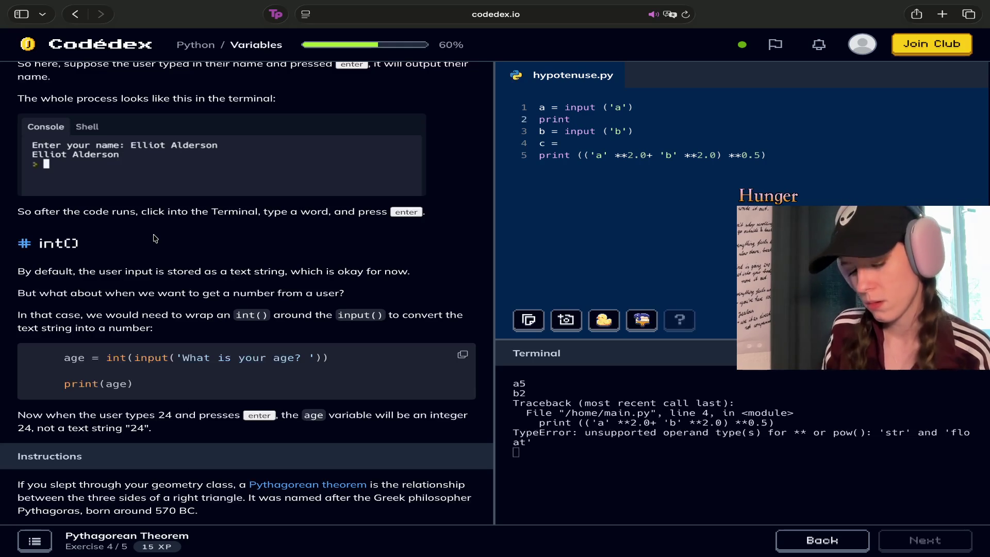
pyautogui.write(' (a')
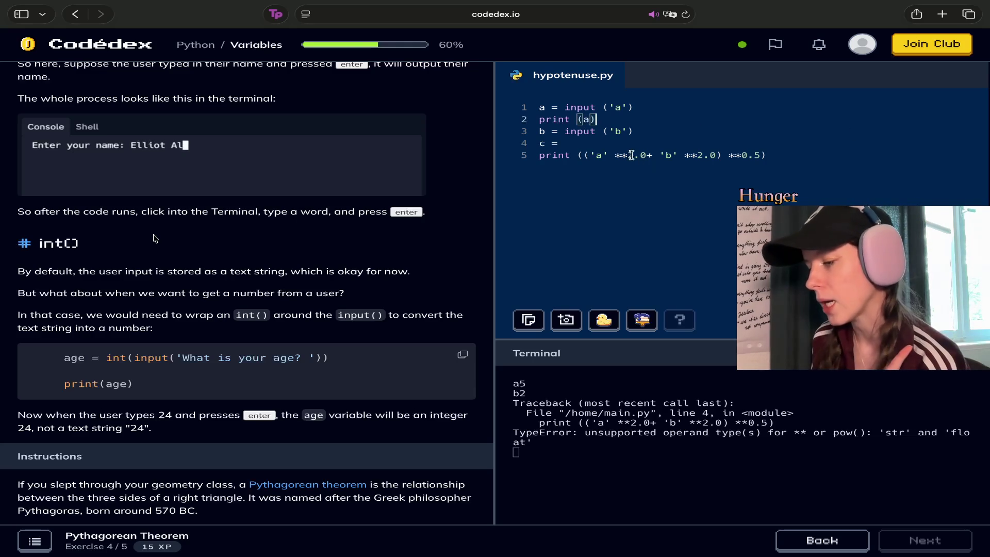
# Turn the unfinished c = on line 4 into print (b) and delete the old print formula line.
pyautogui.moveTo(579, 143); pyautogui.dragTo(546, 144)
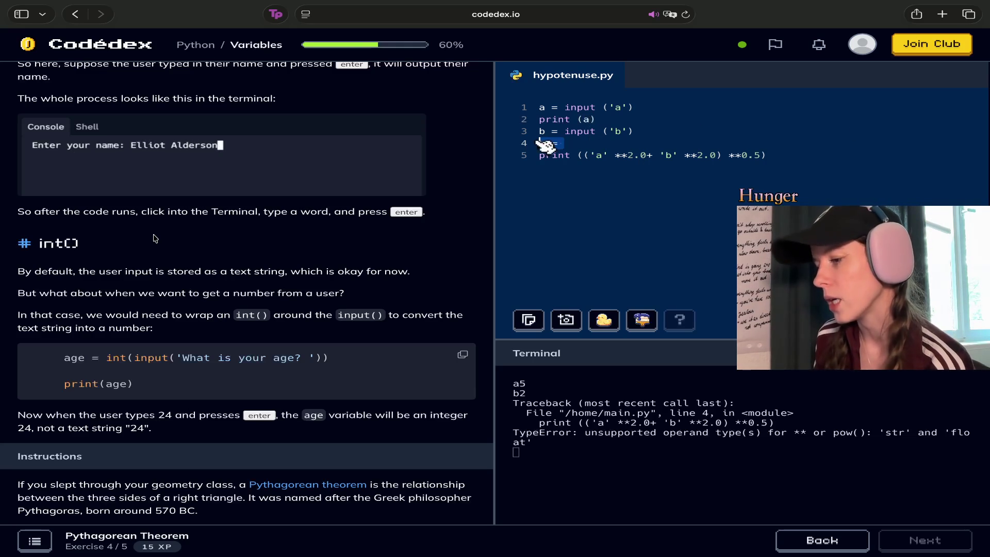
pyautogui.press('BackSpace')
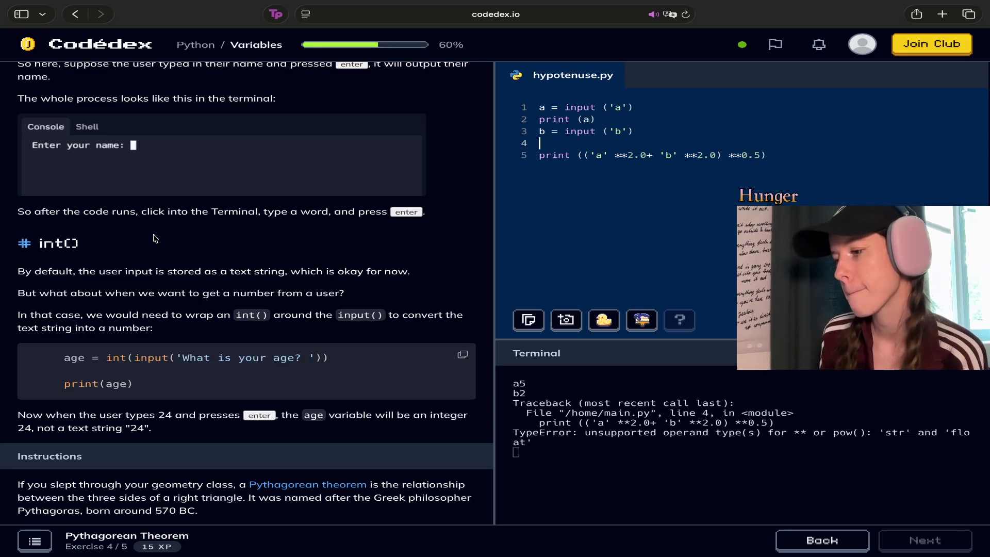
pyautogui.write('print (')
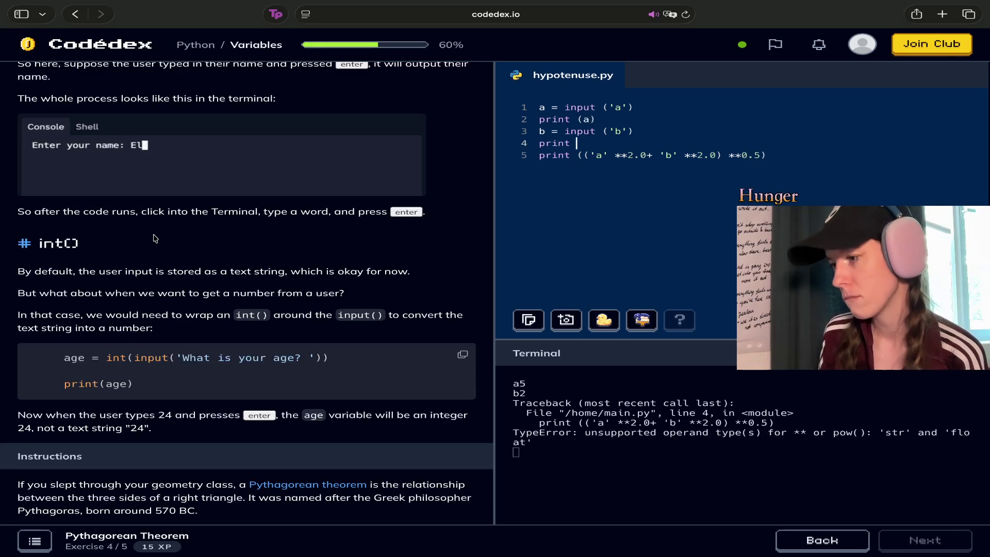
pyautogui.write('b')
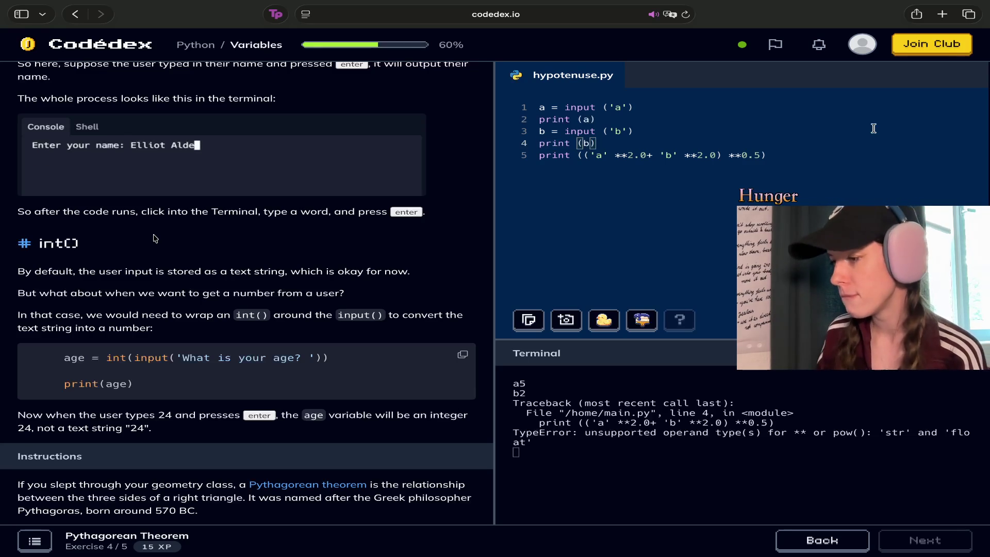
pyautogui.moveTo(710, 145); pyautogui.dragTo(924, 191)
pyautogui.press('BackSpace')
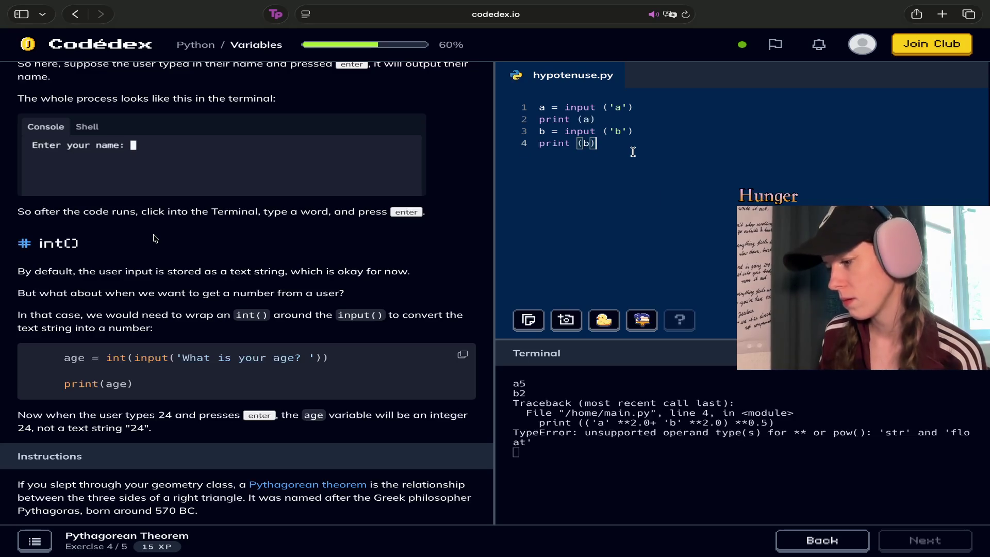
# Run the script with 5 for a and 2 for b, then add a line after print (b).
pyautogui.press('super+Return')
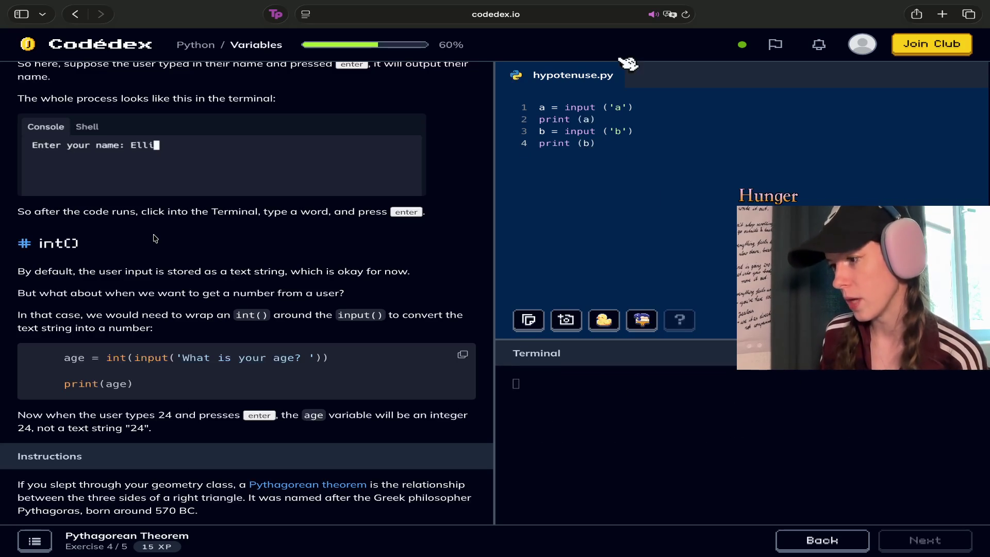
pyautogui.click(661, 383)
pyautogui.write('5')
pyautogui.press('Return')
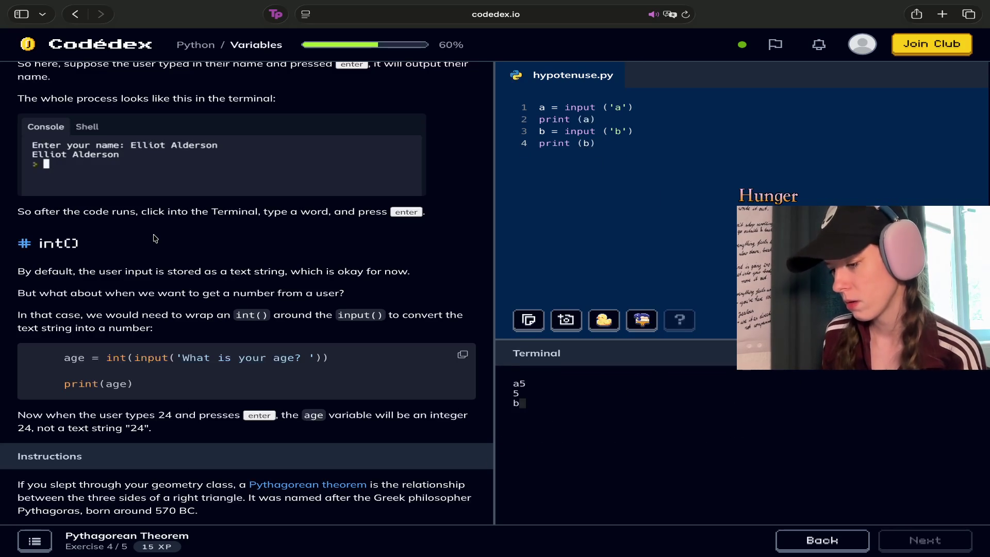
pyautogui.write('2')
pyautogui.press('Return')
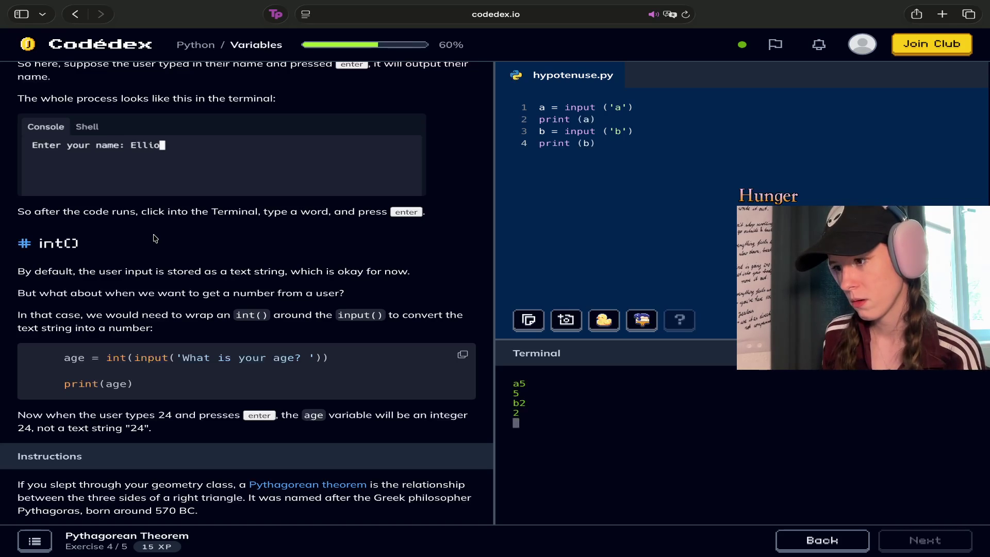
pyautogui.click(611, 143)
pyautogui.press('Return')
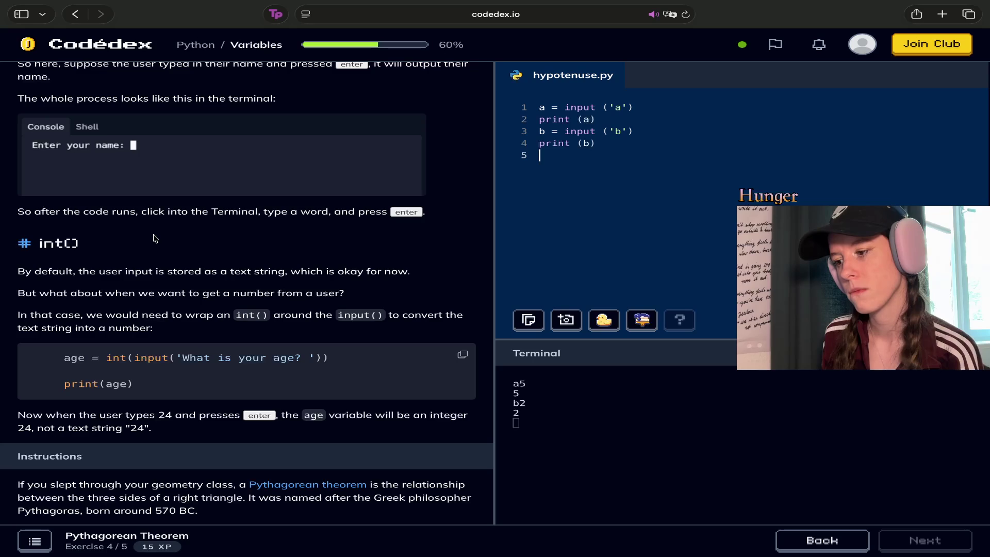
# Add the lines c = a + b and print = c below print (b).
pyautogui.write('c = a ')
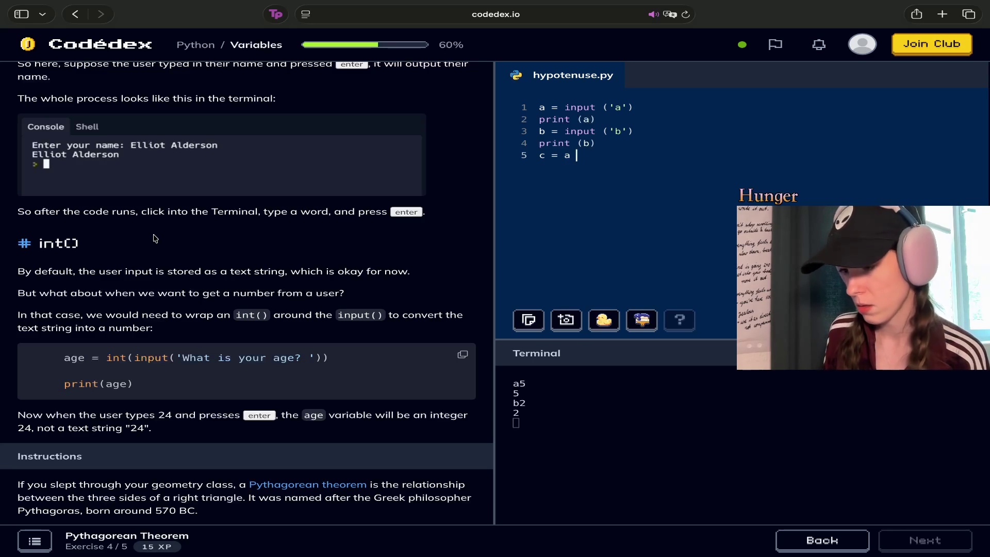
pyautogui.write('+ b')
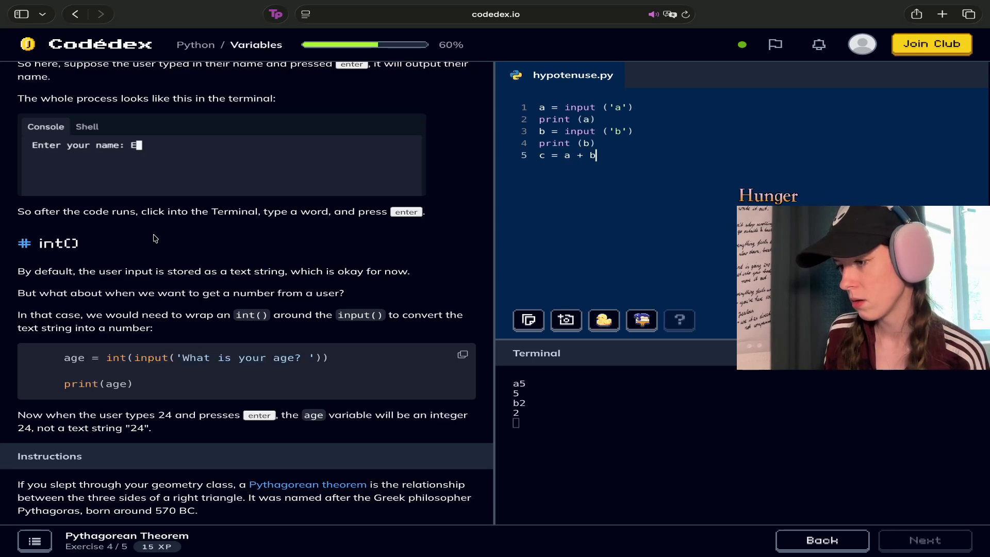
pyautogui.press('Return')
pyautogui.write('print')
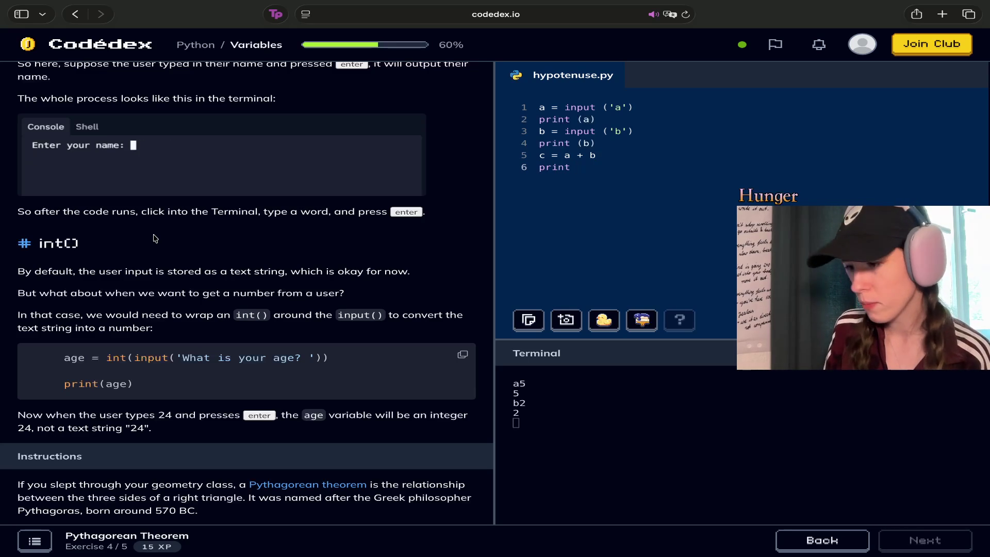
pyautogui.write(' = c')
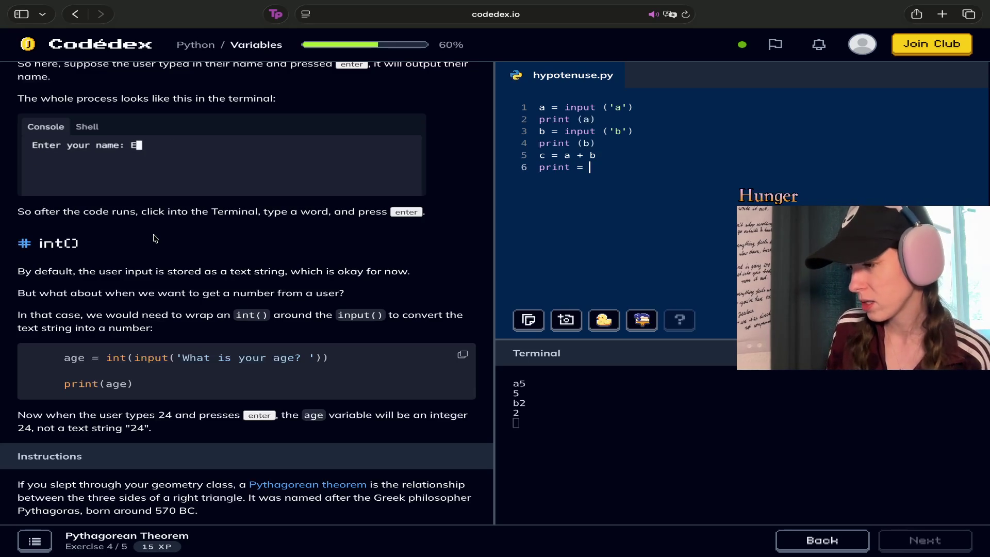
pyautogui.press('Return')
pyautogui.press('BackSpace')
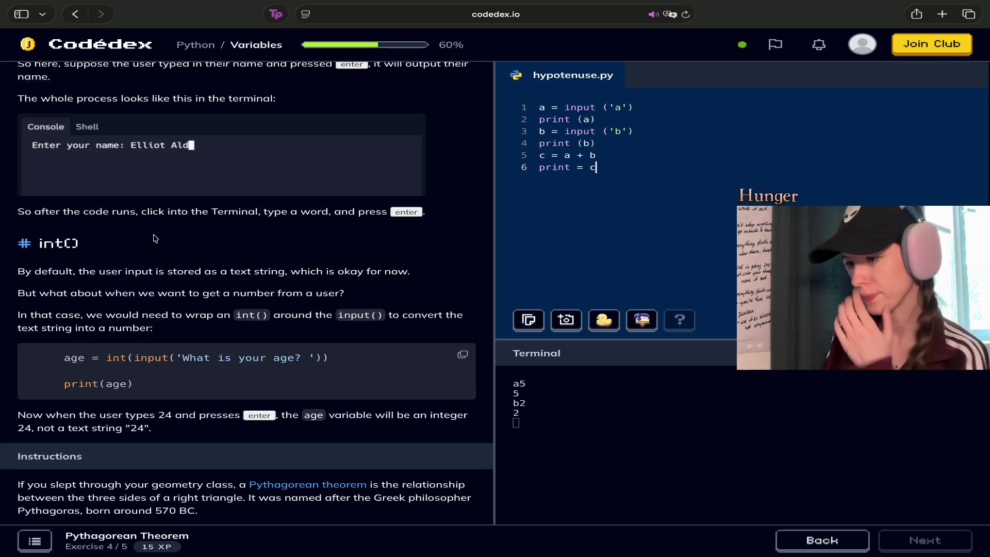
# Rerun the script, entering 5 for a and 2 for b.
pyautogui.press('super+Return')
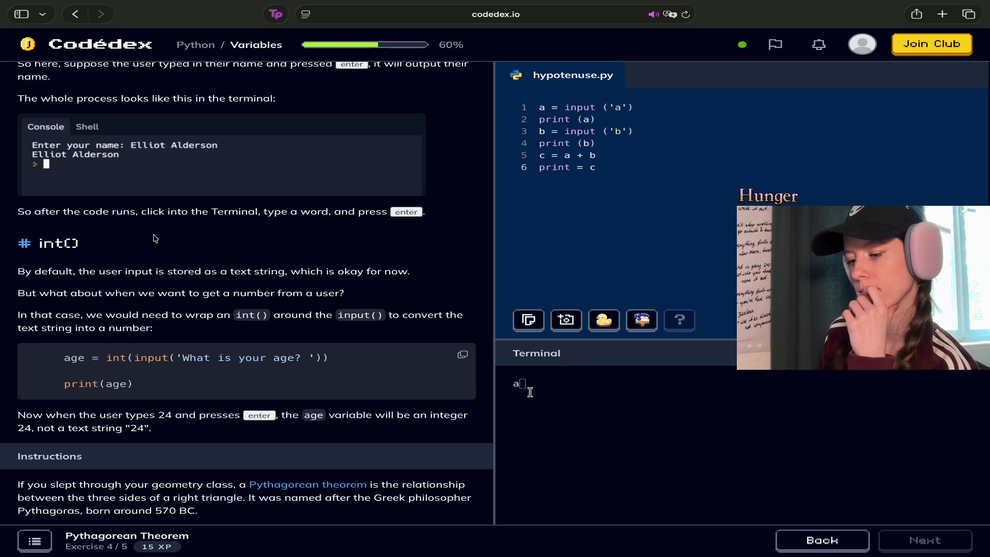
pyautogui.write('5')
pyautogui.press('Return')
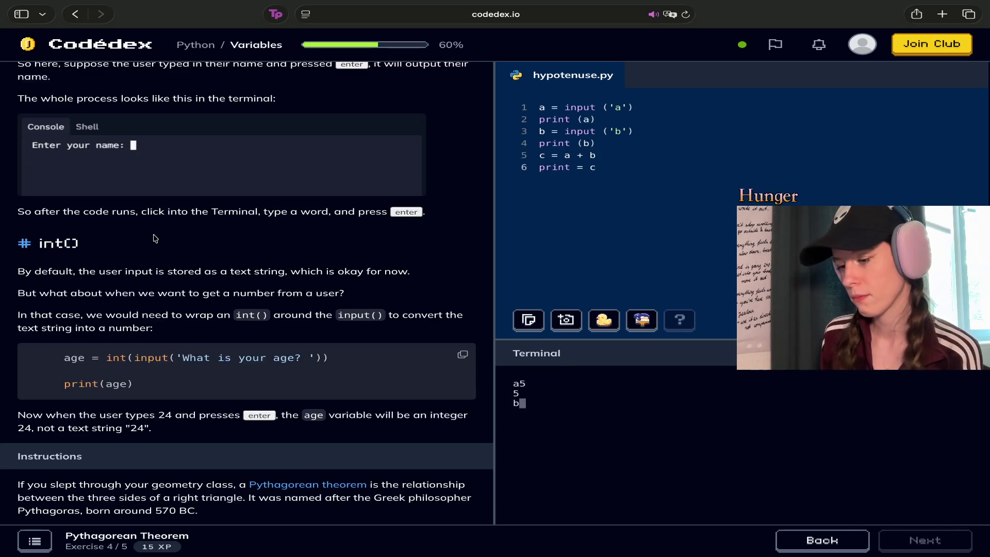
pyautogui.write('2')
pyautogui.press('Return')
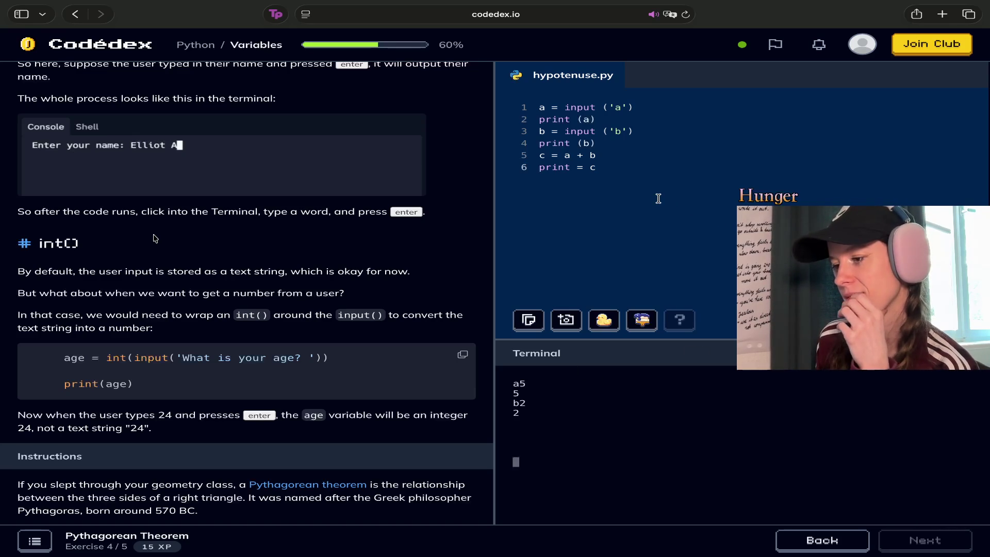
# Rewrite line 5 as c = ('a' + 'b').
pyautogui.click(564, 154)
pyautogui.write('(')
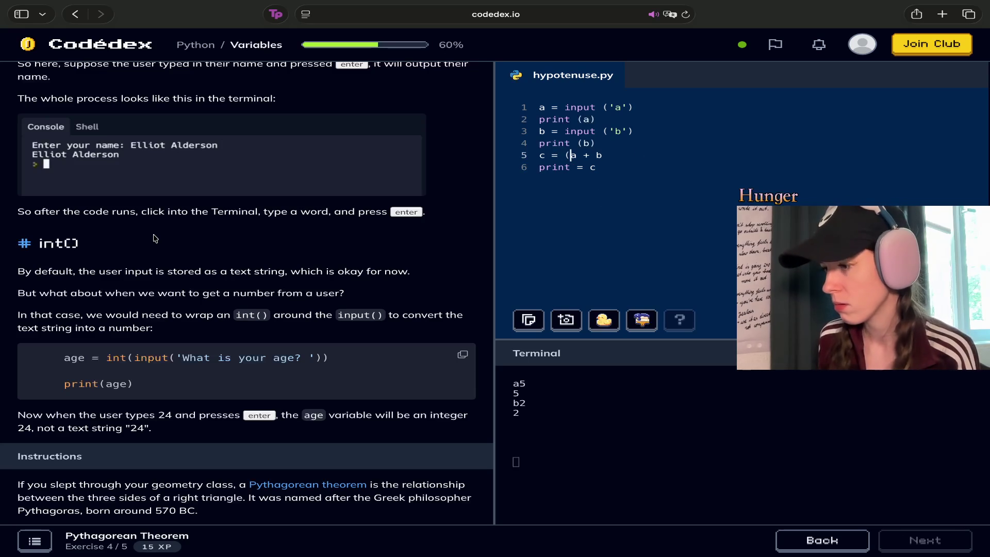
pyautogui.press('Right')
pyautogui.press('Right')
pyautogui.write("'")
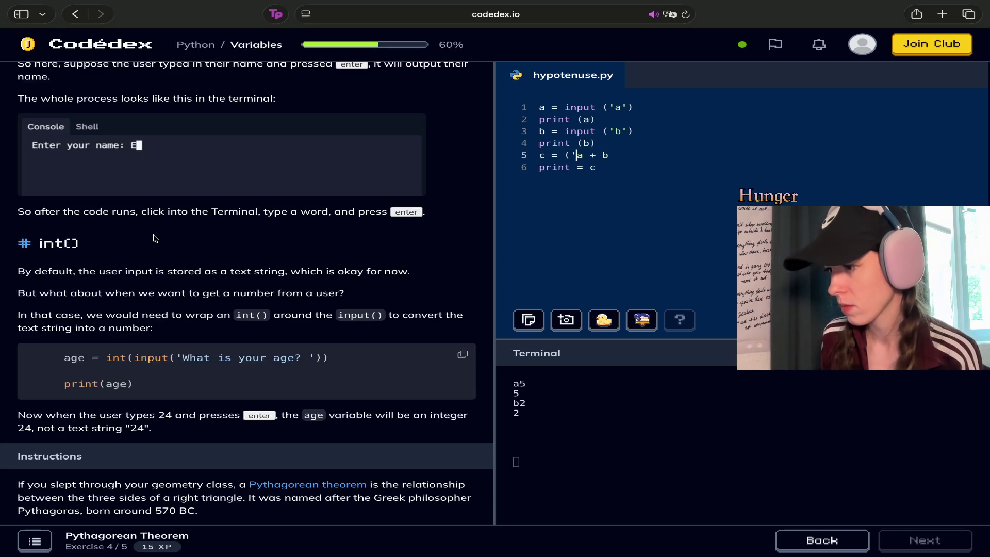
pyautogui.press('Left')
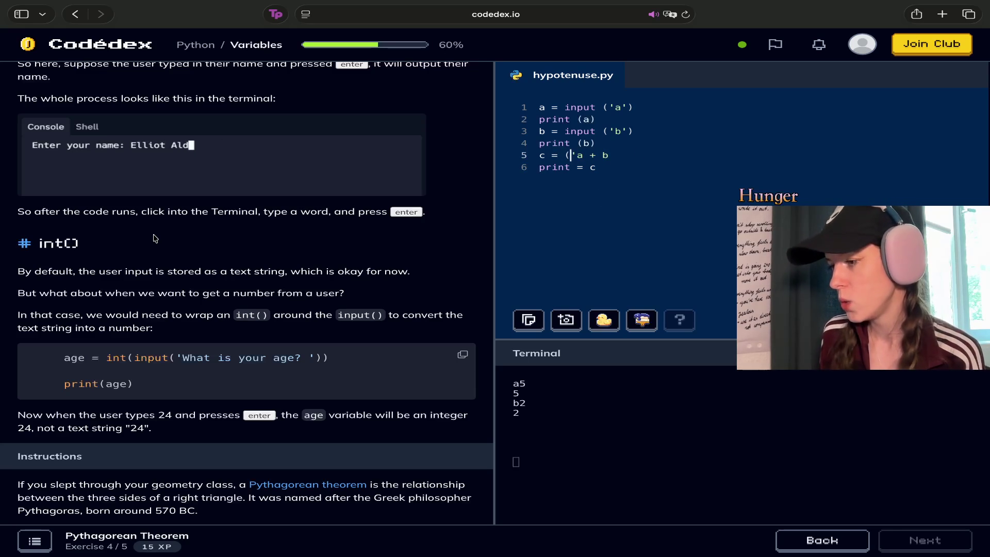
pyautogui.write("'b")
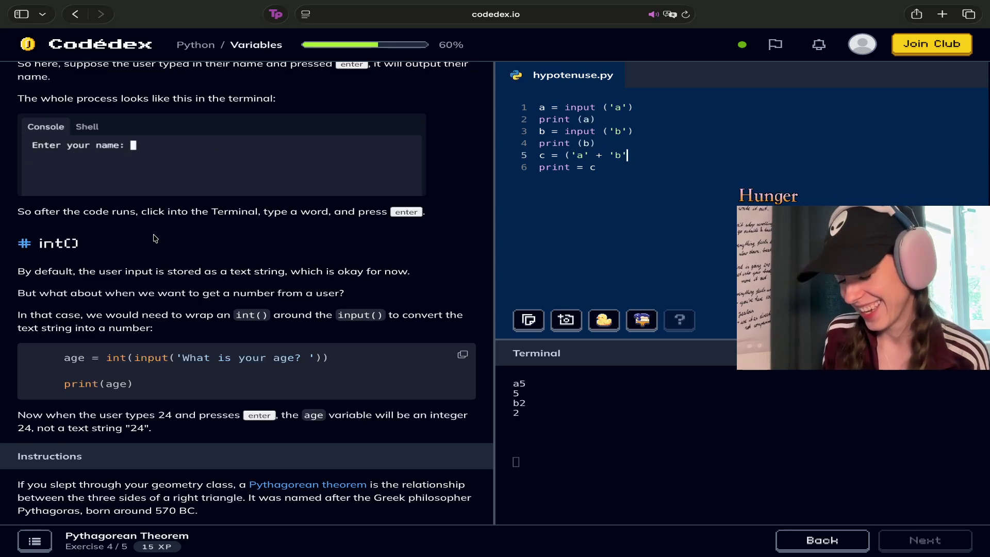
pyautogui.write("')")
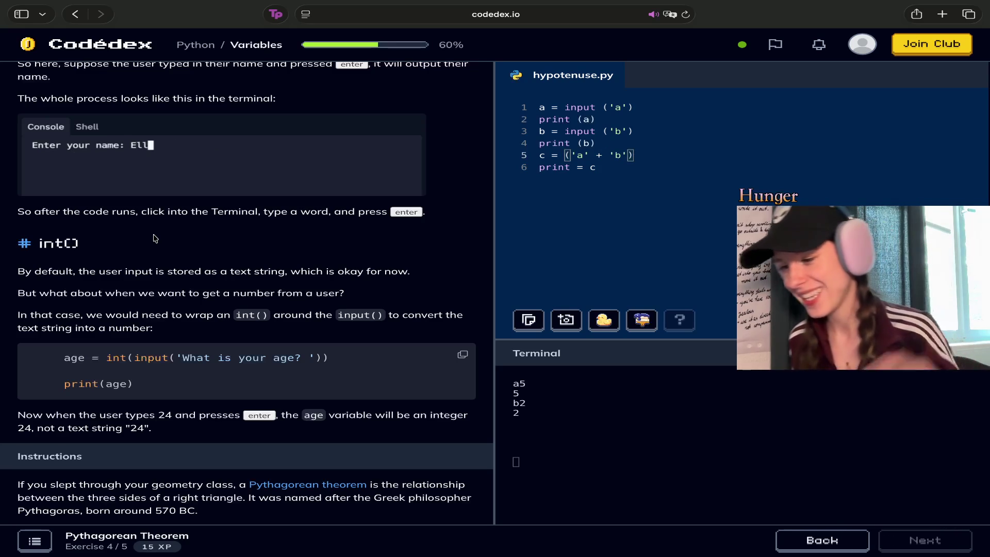
pyautogui.press('Return')
pyautogui.press('BackSpace')
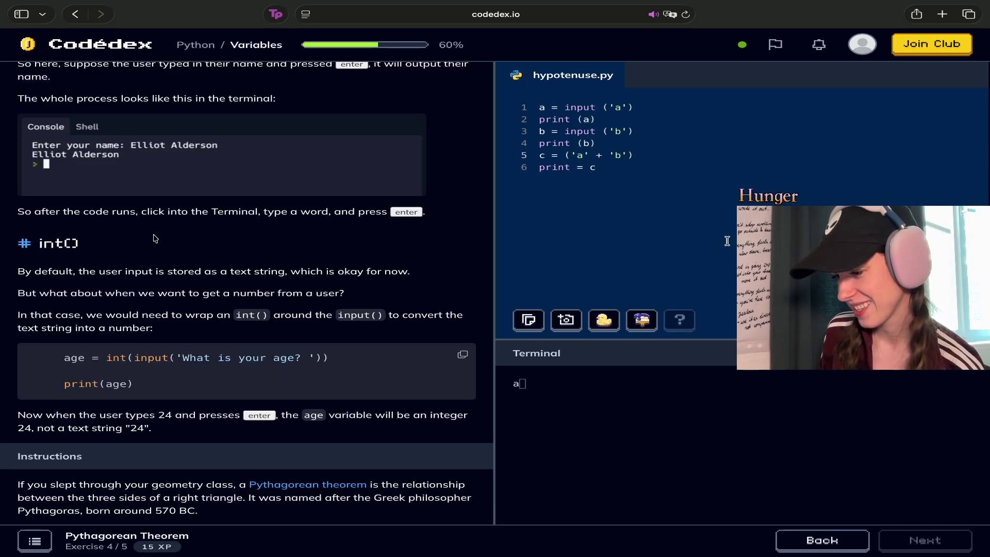
# Run the script with 5 for a and 2 for b.
pyautogui.click(548, 387)
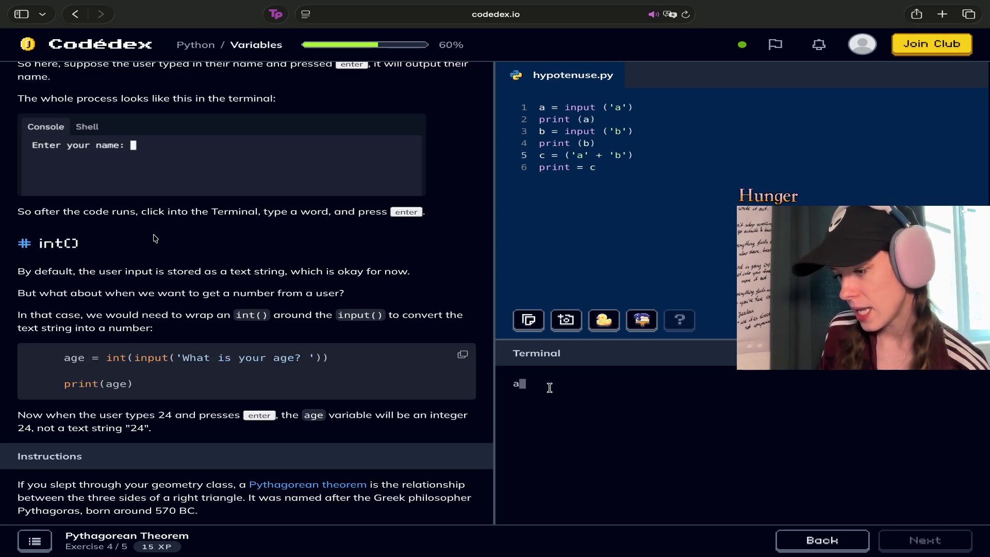
pyautogui.write('5')
pyautogui.press('Return')
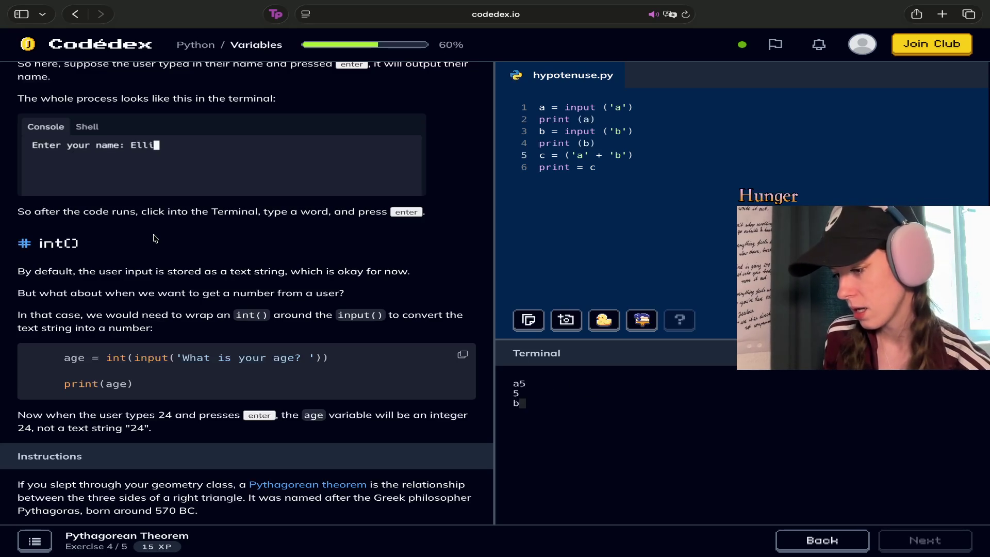
pyautogui.write('2')
pyautogui.press('Return')
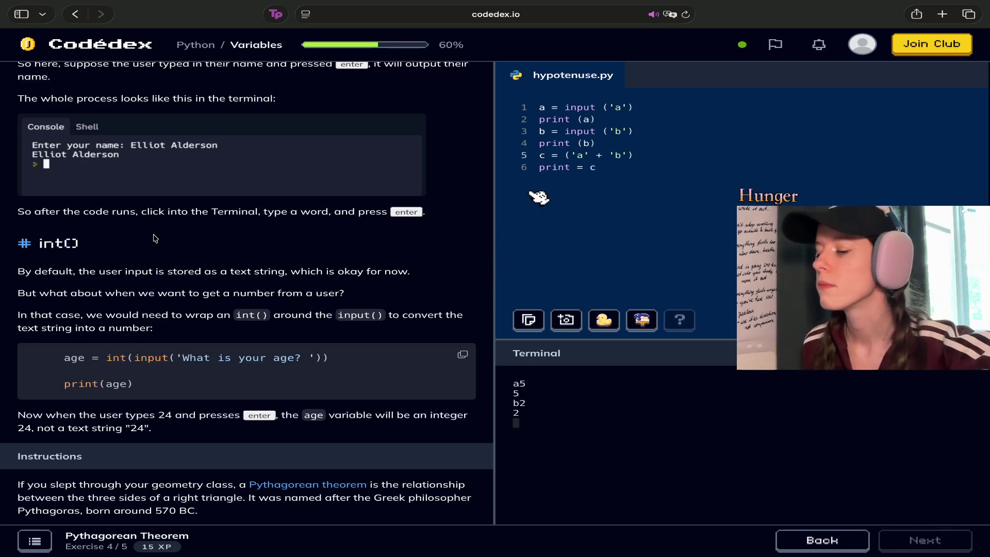
# Add int before ('a' + 'b') and rerun with 5 and 2, raising a ValueError.
pyautogui.click(563, 155)
pyautogui.write('int')
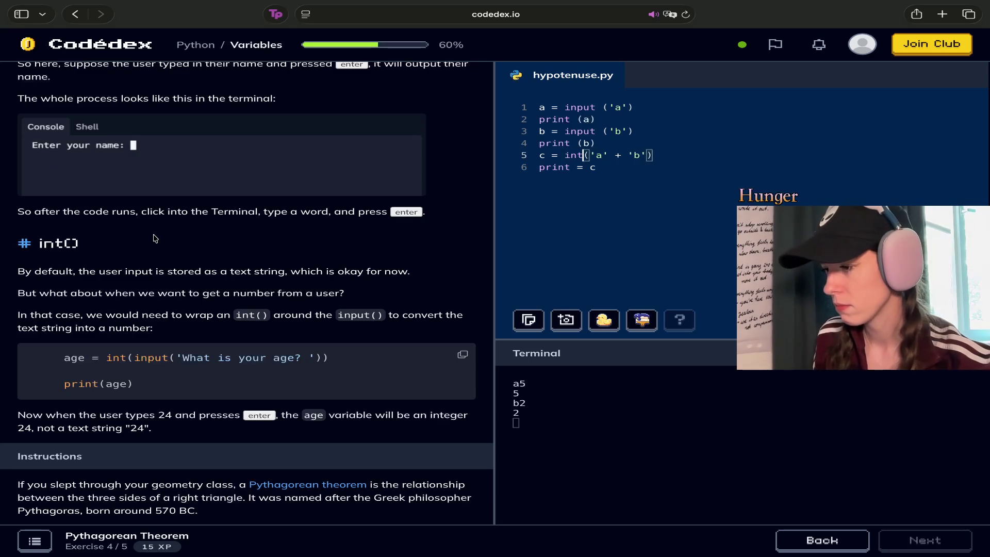
pyautogui.click(954, 320)
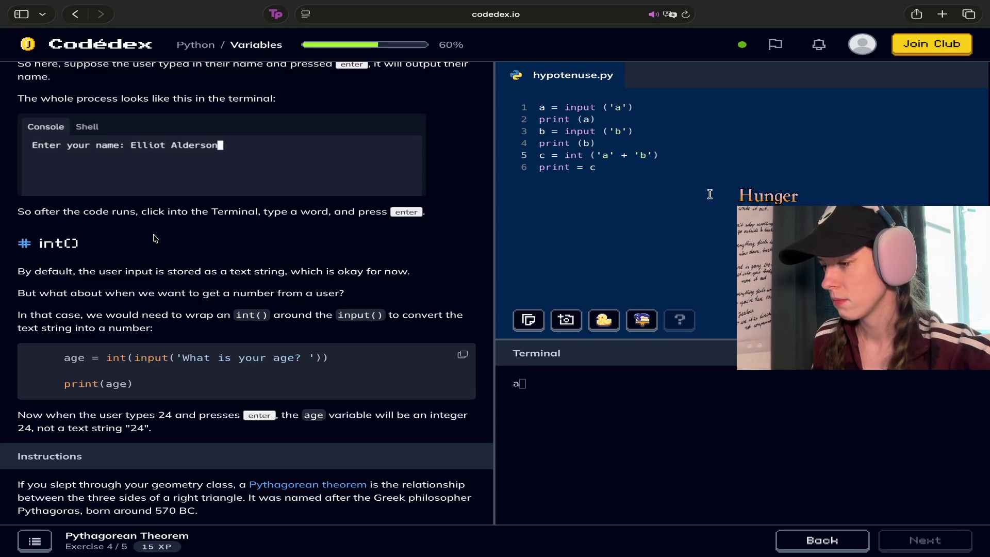
pyautogui.click(551, 391)
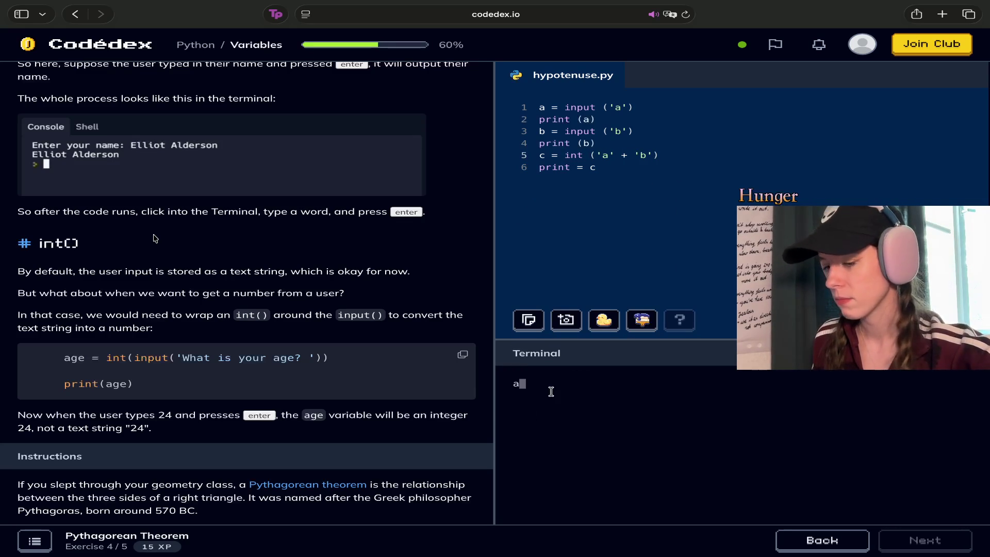
pyautogui.write('5')
pyautogui.press('Return')
pyautogui.write('2')
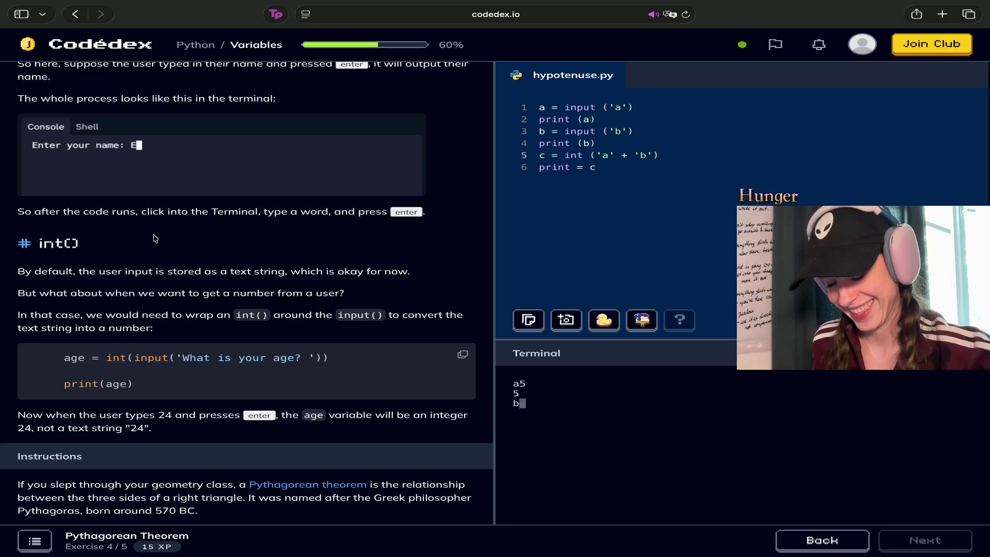
pyautogui.press('Return')
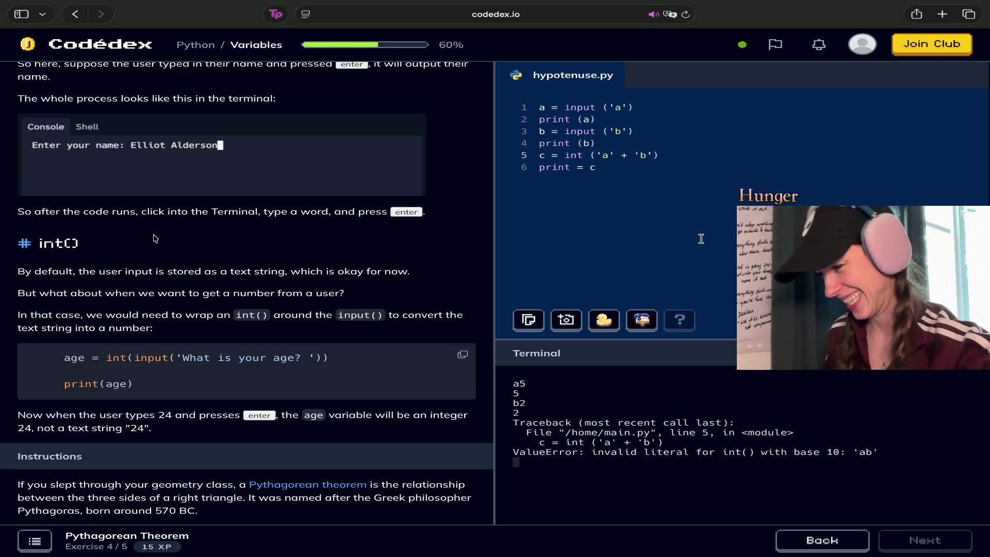
# Remove the int so line 5 reads c = ('a' + 'b') again.
pyautogui.moveTo(587, 155); pyautogui.dragTo(564, 155)
pyautogui.press('BackSpace')
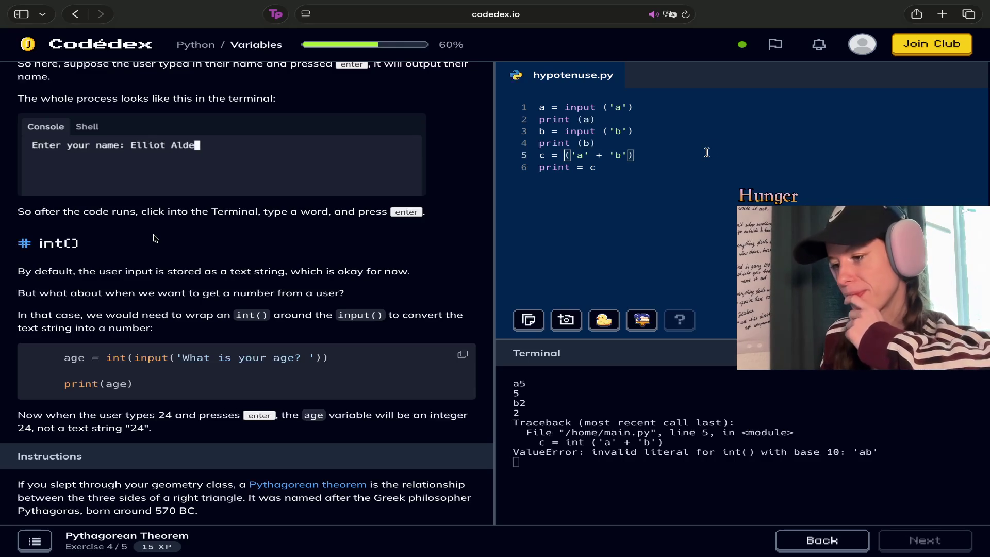
pyautogui.click(640, 168)
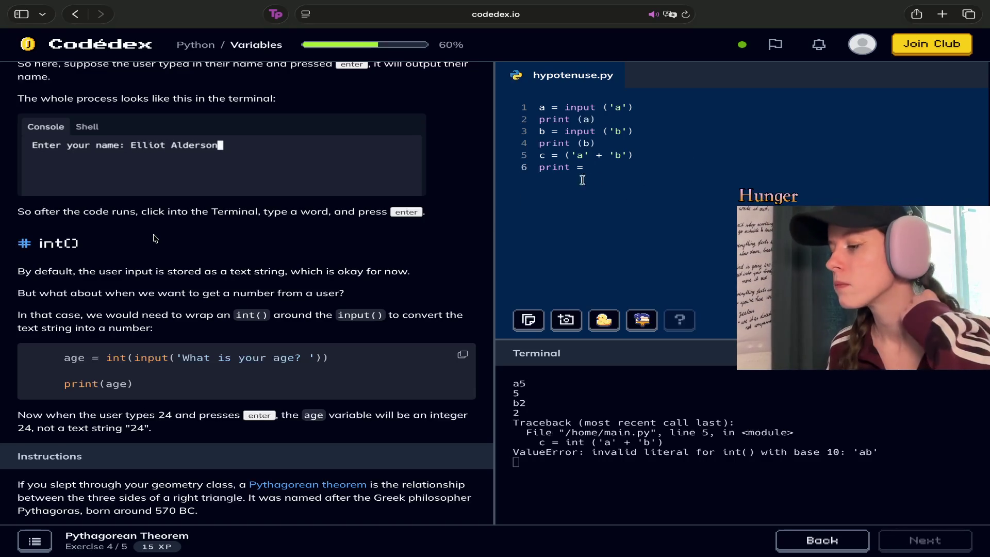
# Select the unfinished print = c on line 6.
pyautogui.moveTo(531, 178); pyautogui.dragTo(539, 167)
# Empty line 6 and rerun the script with a = 5 and b = 2 without errors.
pyautogui.press('BackSpace')
pyautogui.press('BackSpace')
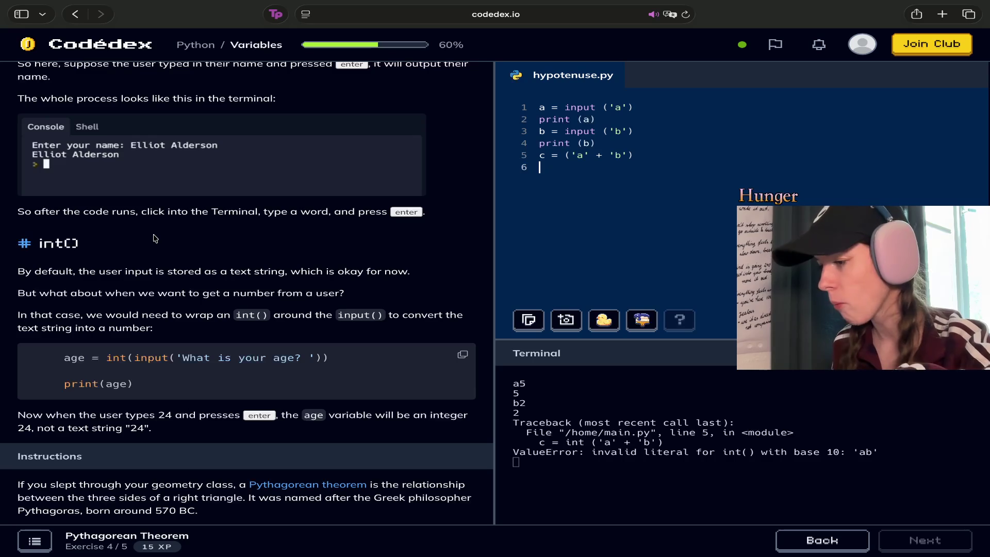
pyautogui.press('Return')
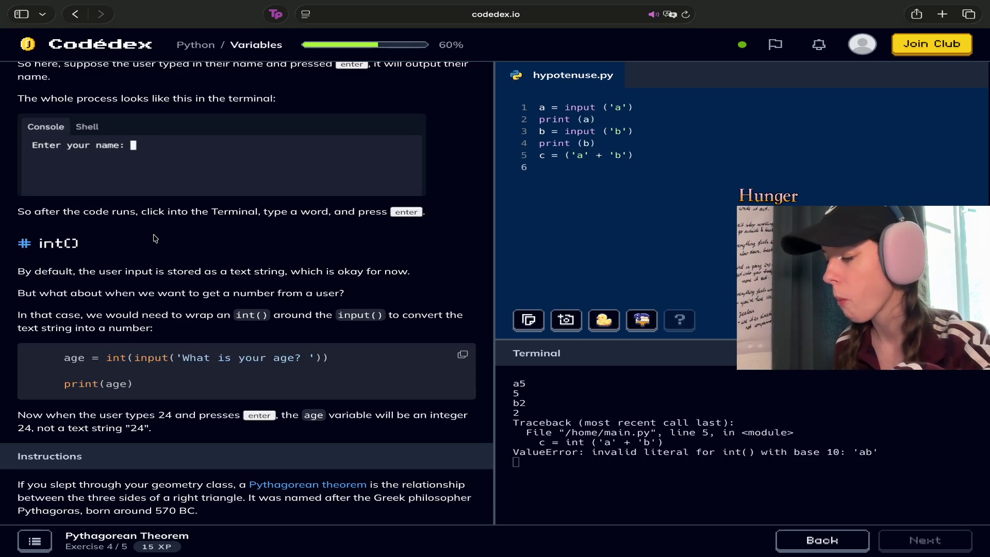
pyautogui.press('super+Return')
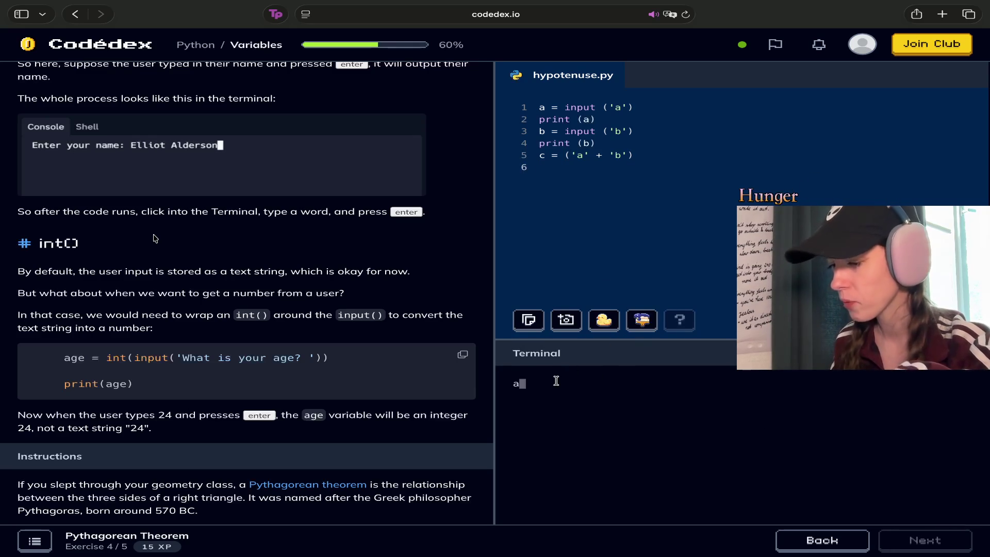
pyautogui.write('5')
pyautogui.press('Return')
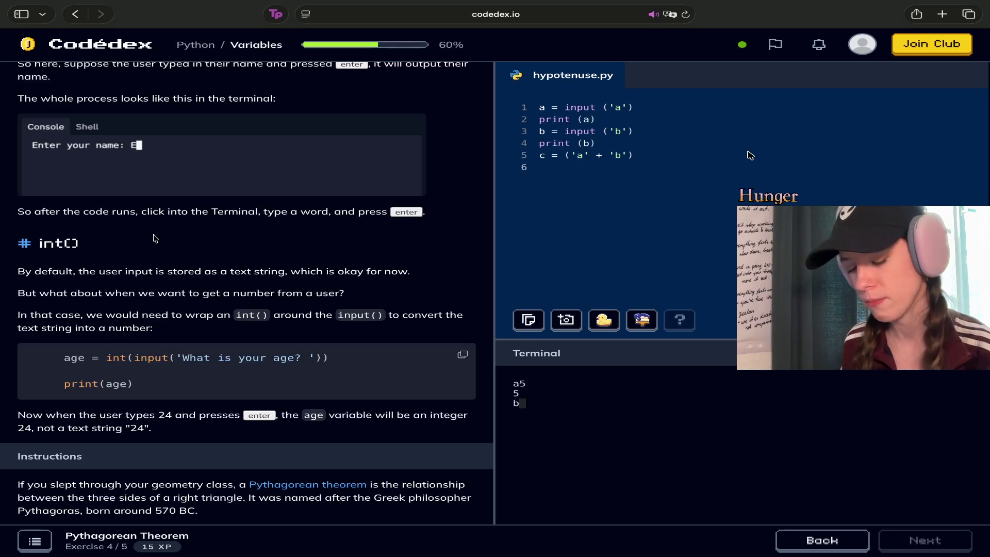
pyautogui.write('2')
pyautogui.press('Return')
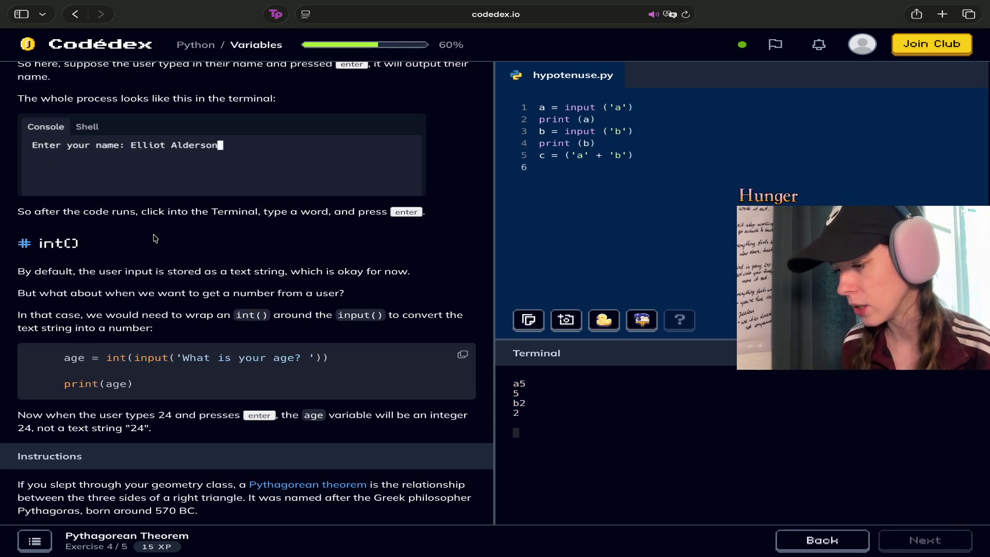
pyautogui.click(582, 196)
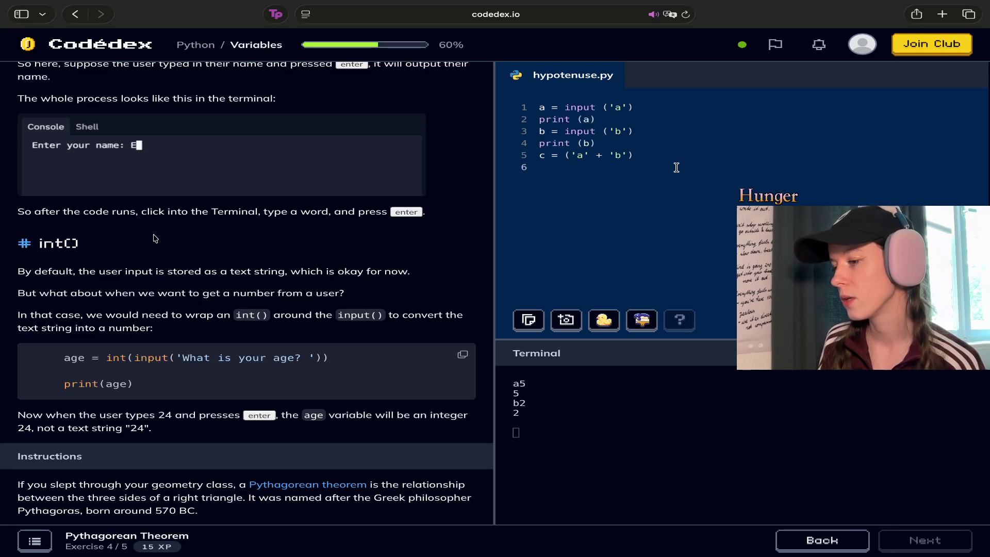
pyautogui.scroll(-3, 154, 238)
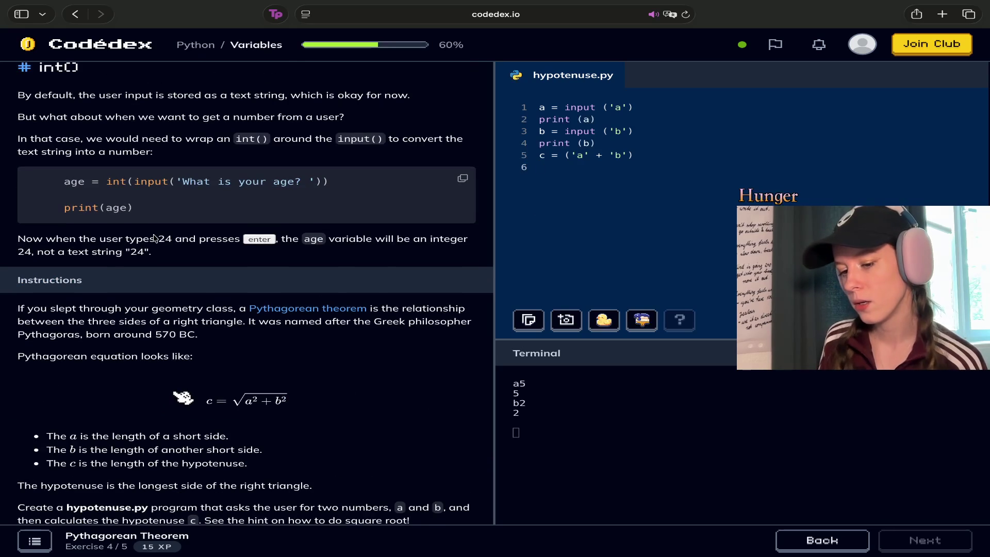
pyautogui.scroll(-5, 154, 238)
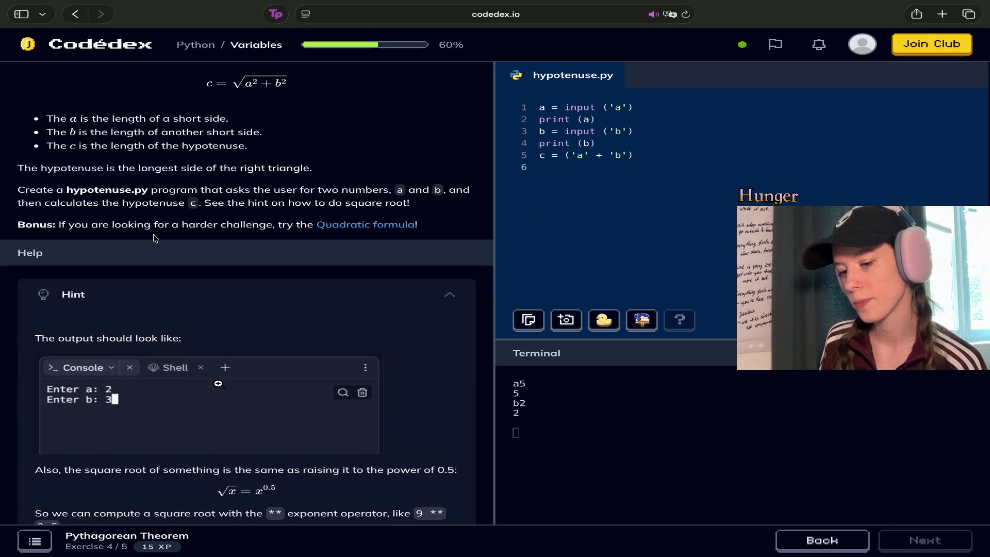
pyautogui.scroll(-2, 155, 238)
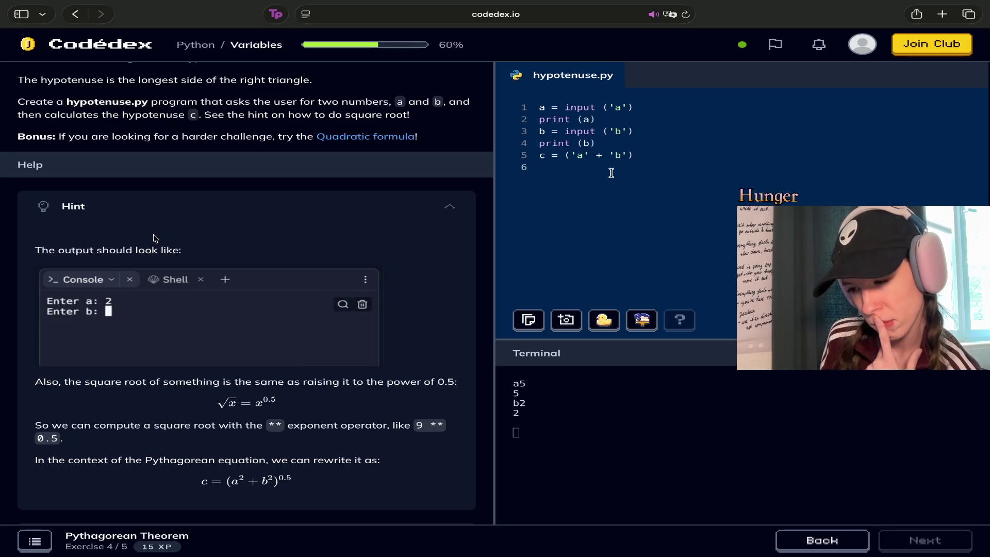
pyautogui.scroll(10, 153, 238)
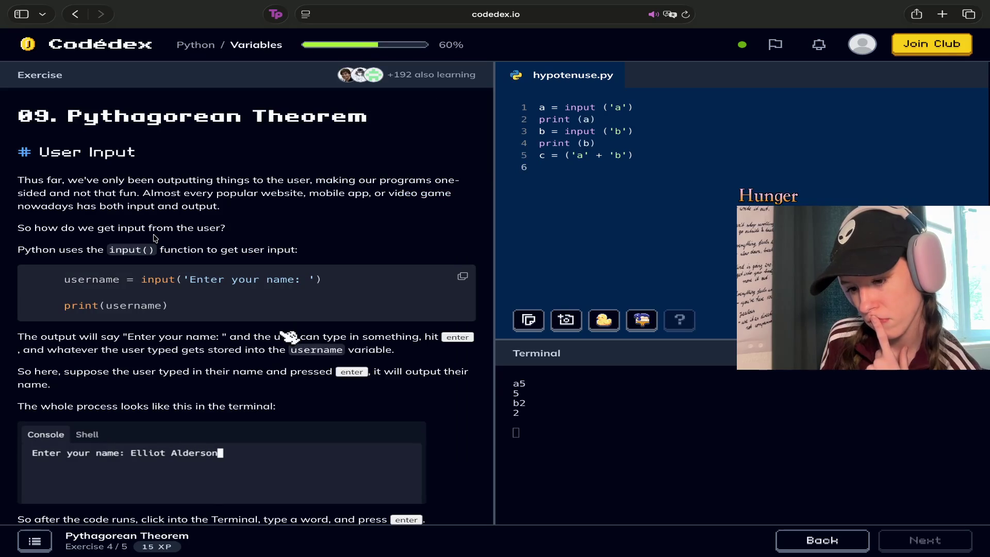
pyautogui.click(813, 546)
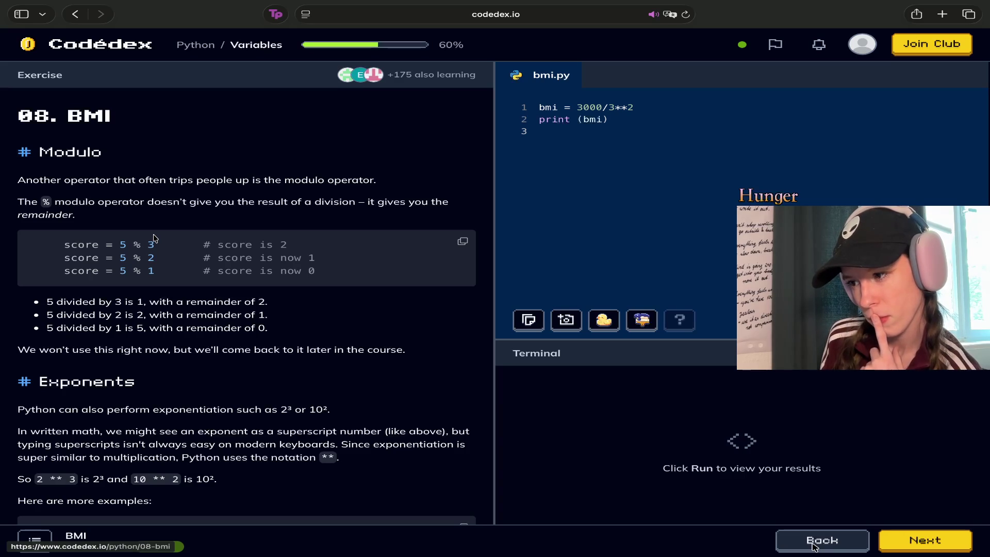
pyautogui.moveTo(636, 119); pyautogui.dragTo(563, 104)
pyautogui.click(611, 119)
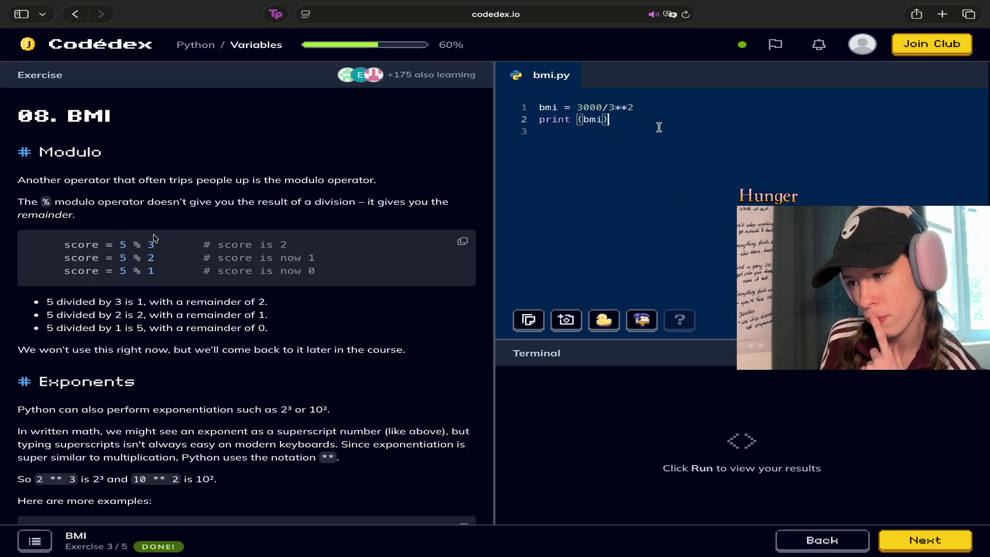
pyautogui.click(900, 550)
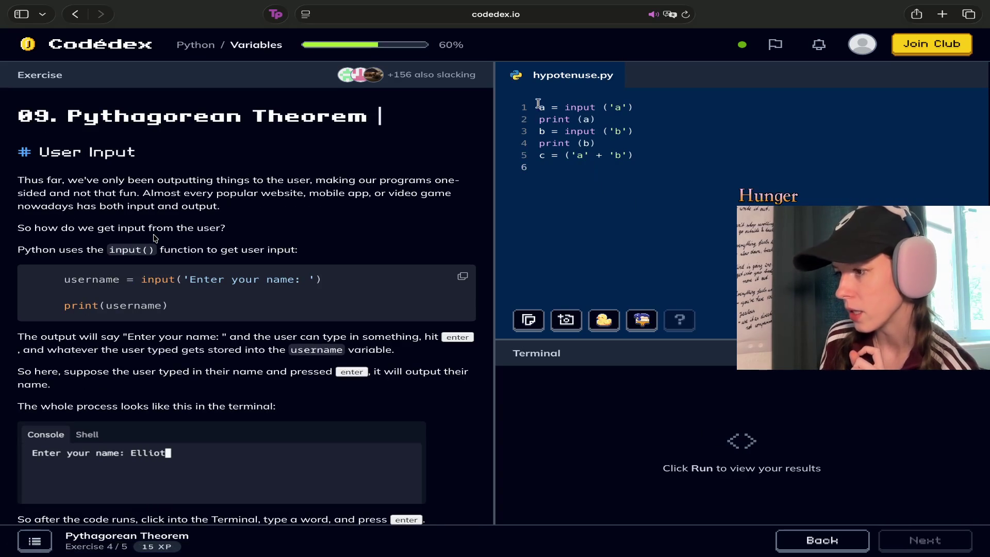
# Insert a blank first line and delete the old c = ('a' + 'b') line.
pyautogui.press('Return')
pyautogui.press('Up')
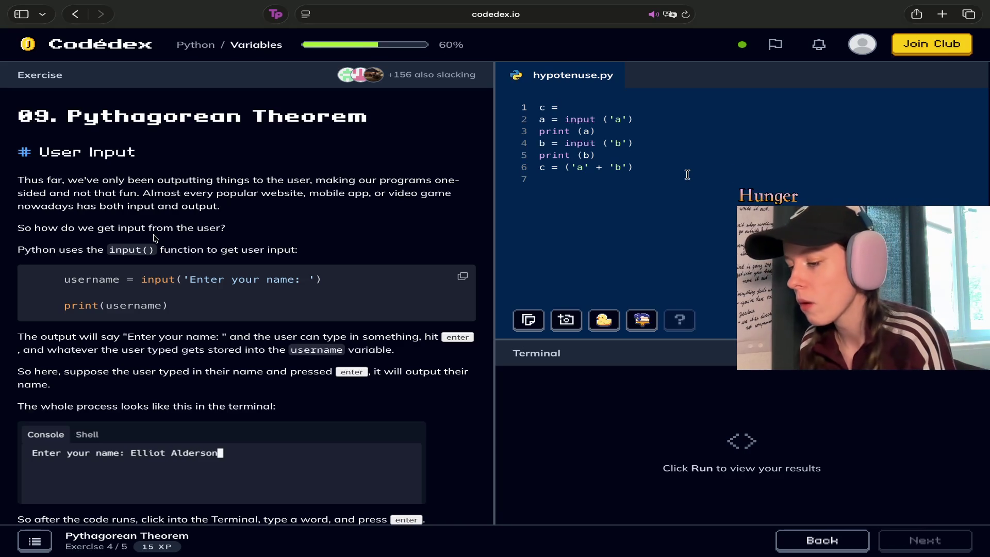
pyautogui.click(638, 167)
pyautogui.keyDown('shift'); pyautogui.click(541, 168); pyautogui.keyUp('shift')
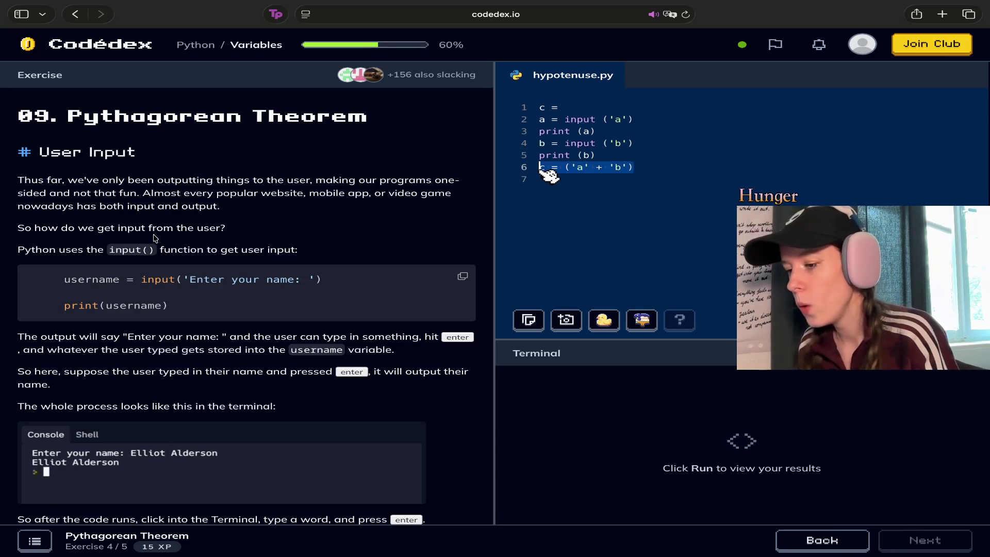
pyautogui.press('BackSpace')
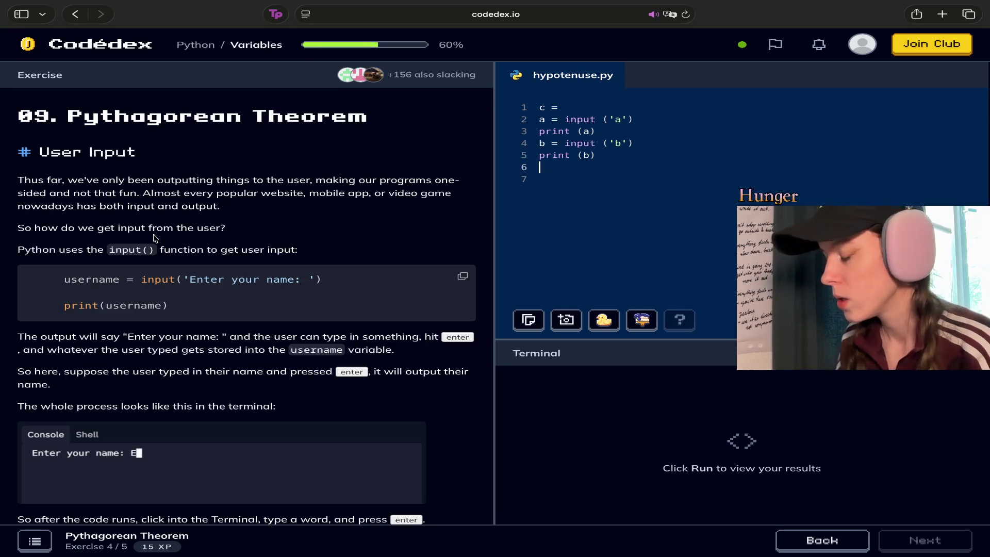
# Begin the formula ((a**2 after c = on line 1.
pyautogui.click(656, 105)
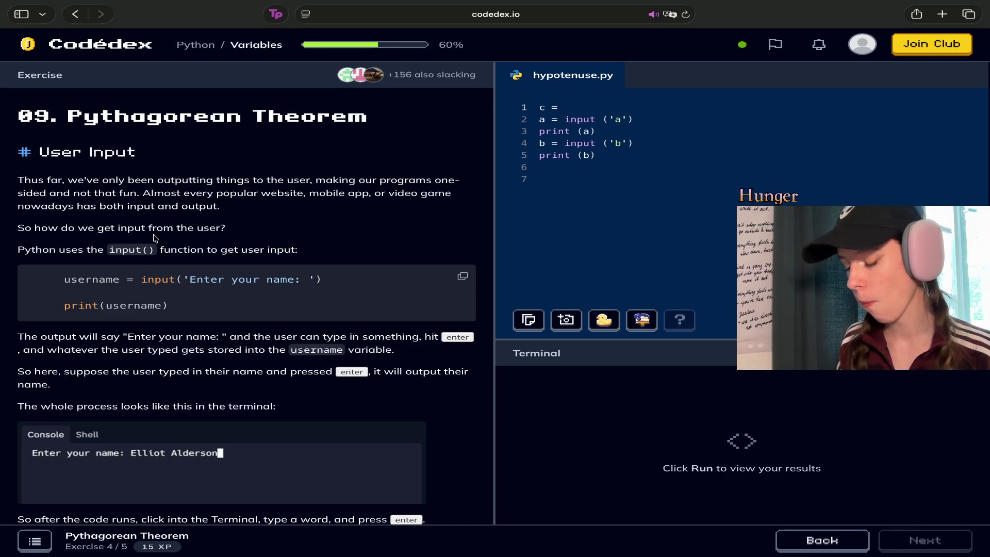
pyautogui.write('(')
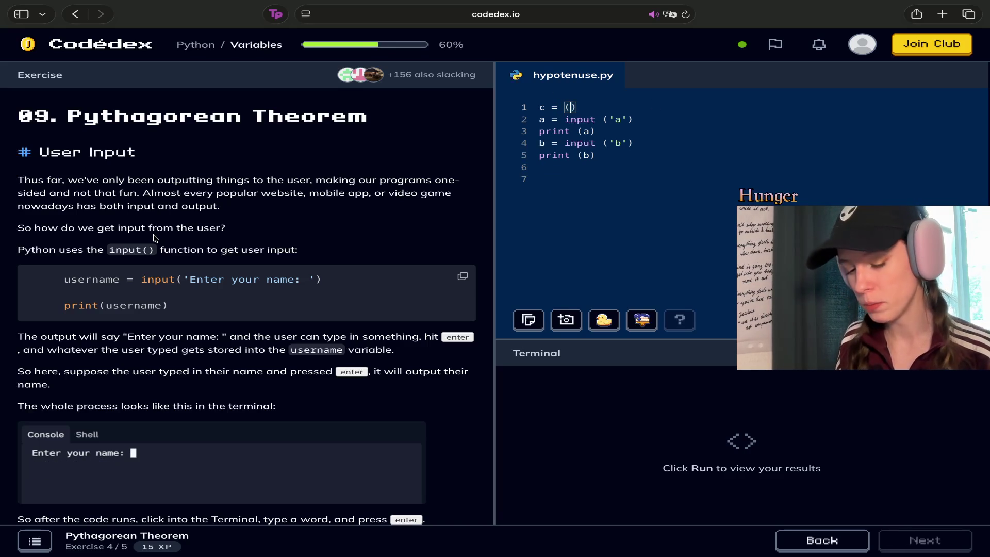
pyautogui.write('(')
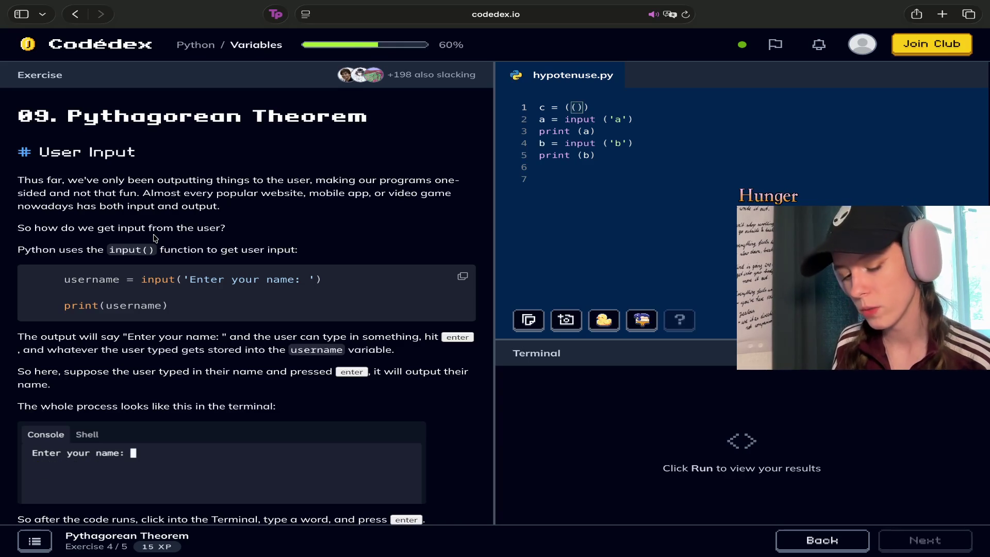
pyautogui.write('a')
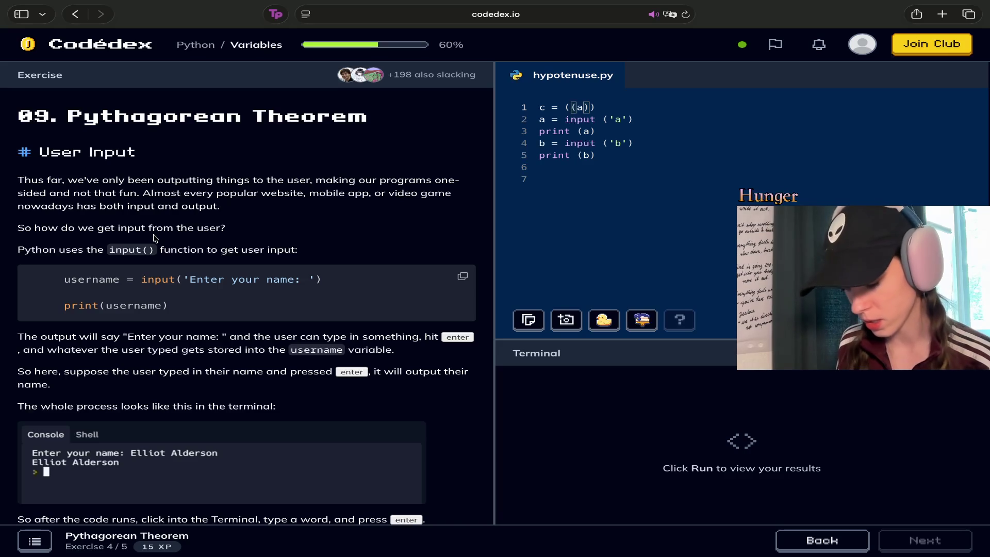
pyautogui.write('*')
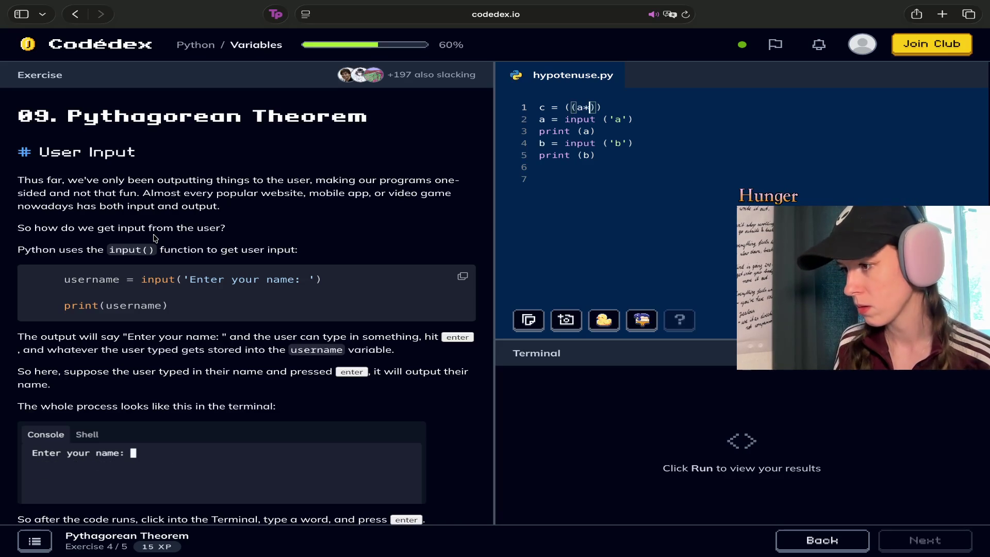
pyautogui.write('*2')
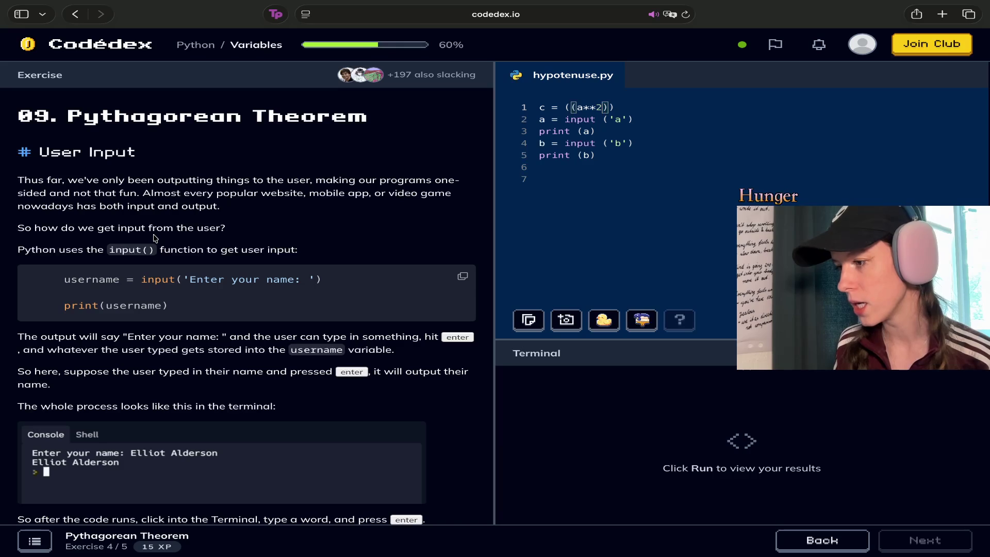
pyautogui.press('BackSpace')
pyautogui.press('BackSpace')
pyautogui.press('BackSpace')
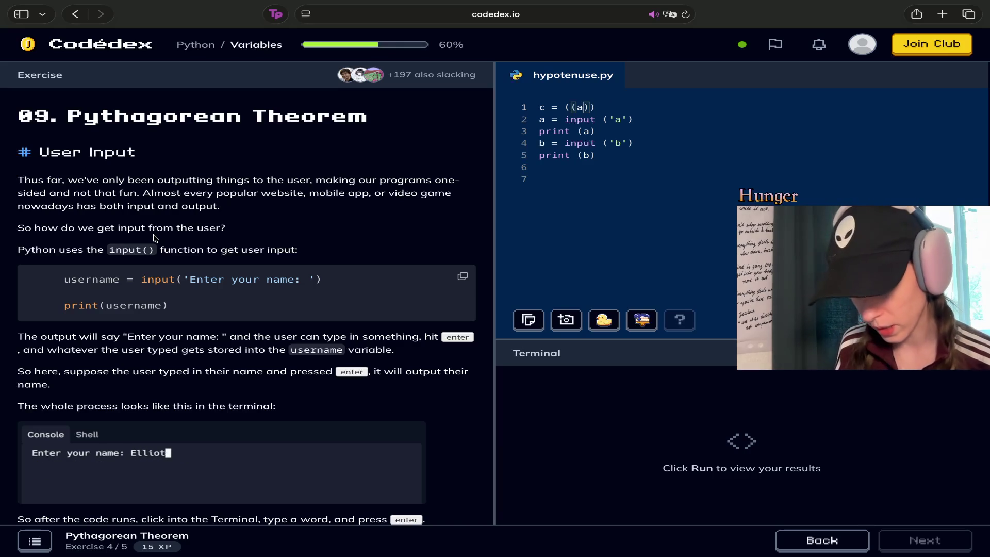
pyautogui.write('**')
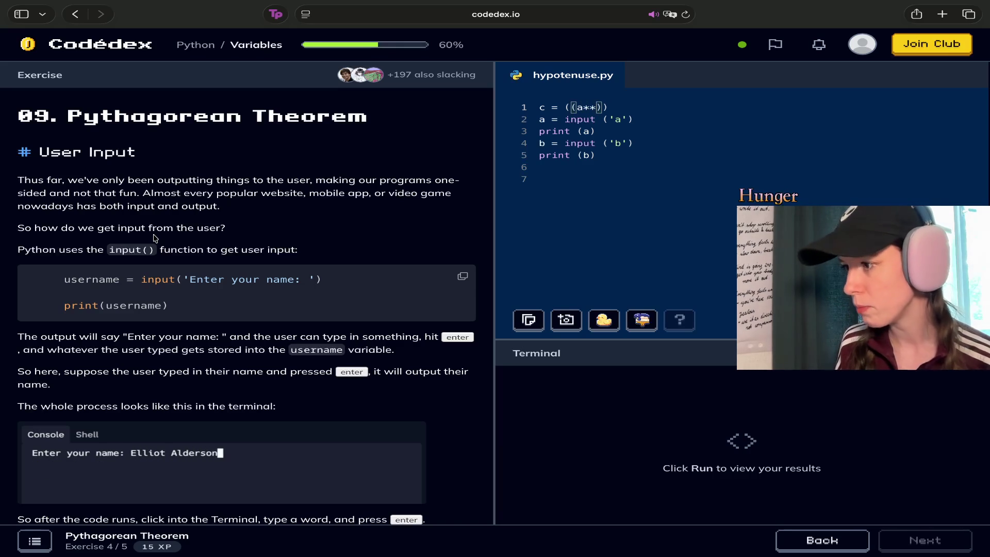
# Rewrite line 1 as c = ((a**2+b**2)**0.5).
pyautogui.press('super+BackSpace')
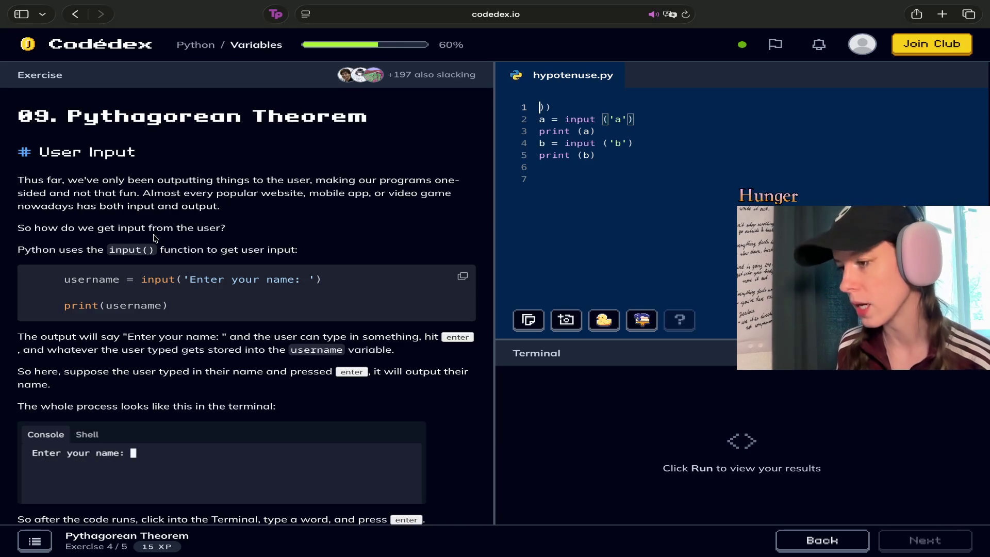
pyautogui.write('c=')
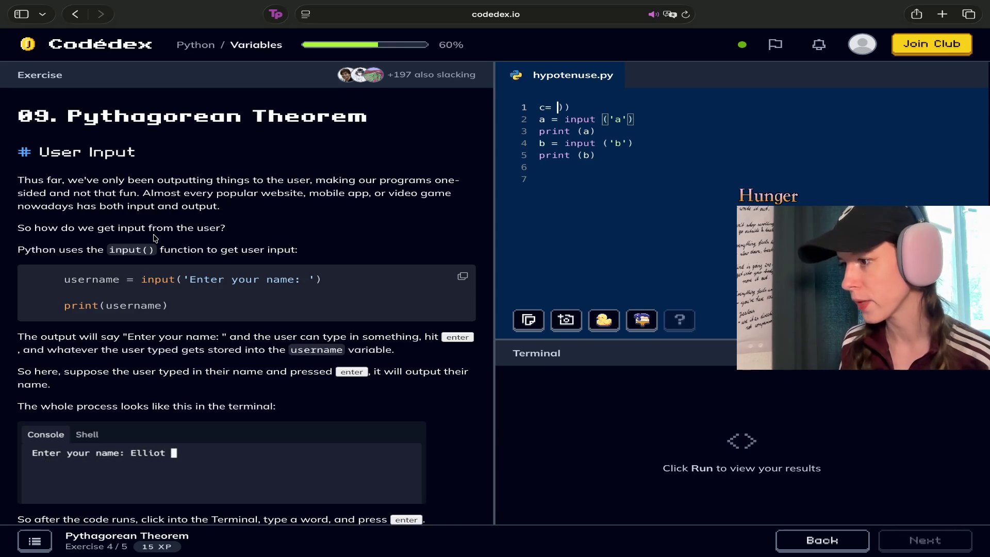
pyautogui.press('BackSpace')
pyautogui.press('BackSpace')
pyautogui.write('= ')
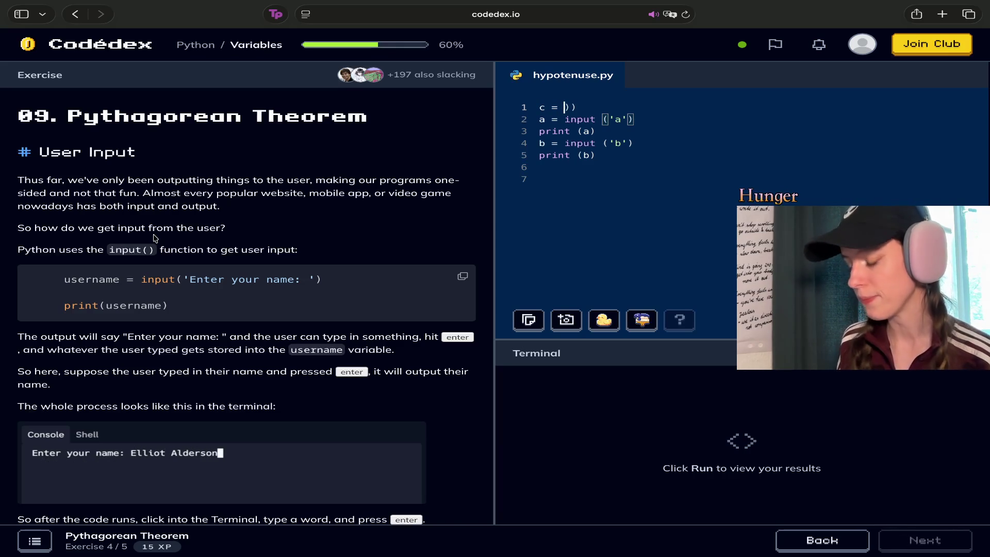
pyautogui.write('(')
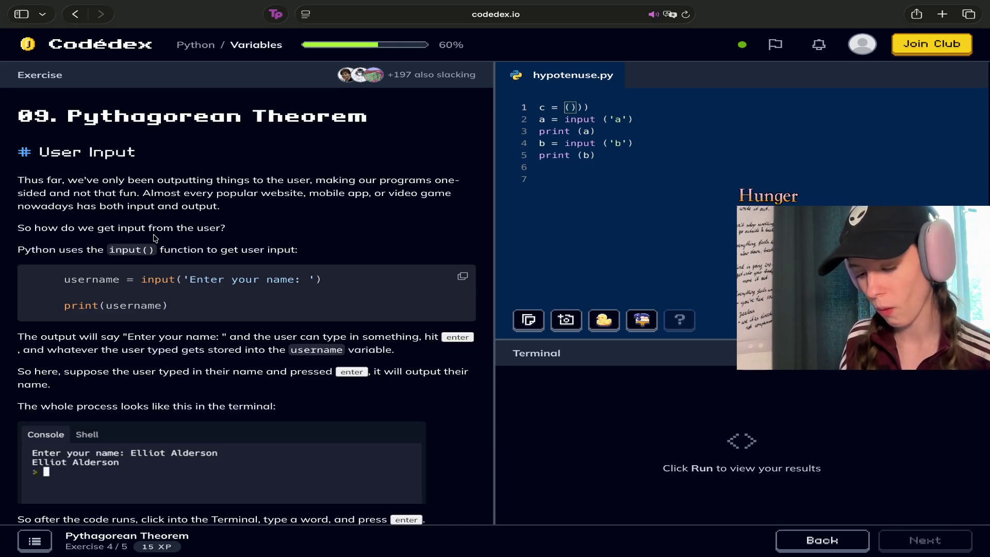
pyautogui.write('(')
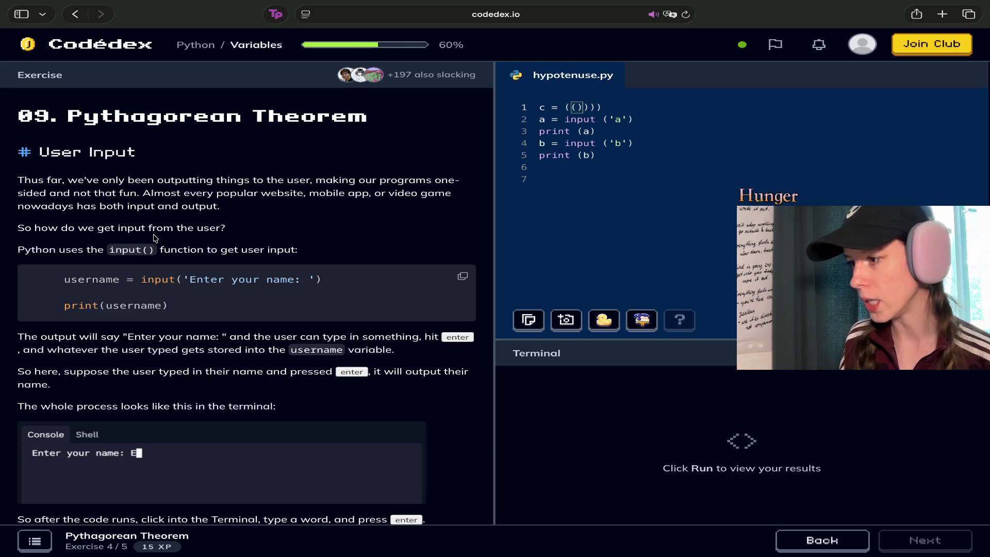
pyautogui.press('Right')
pyautogui.press('Right')
pyautogui.press('Right')
pyautogui.press('Left')
pyautogui.press('Left')
pyautogui.press('Left')
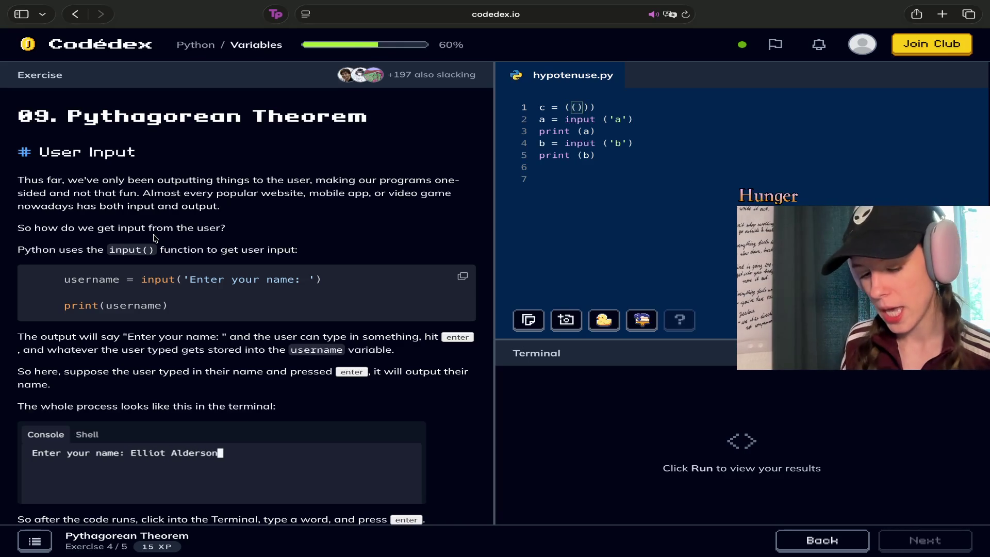
pyautogui.write('a')
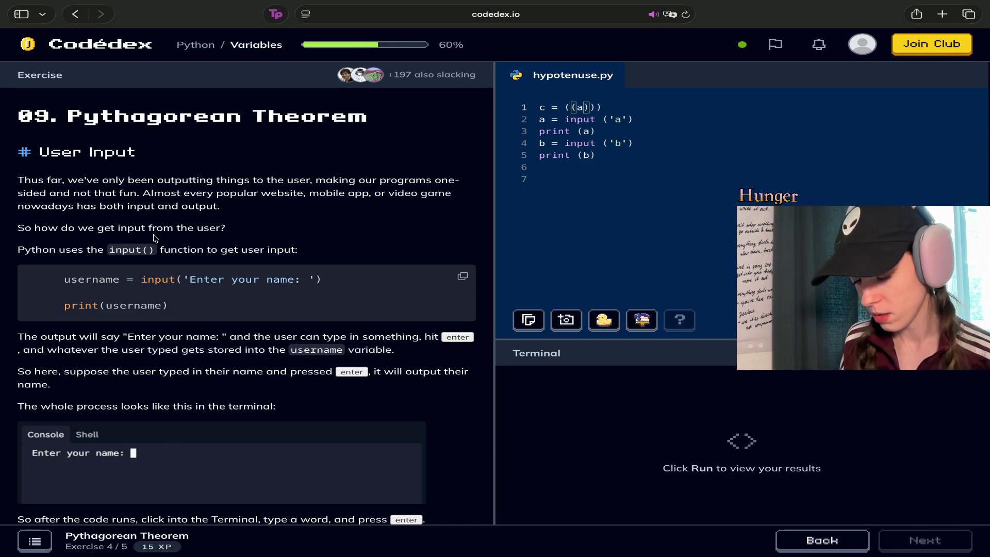
pyautogui.write('**2')
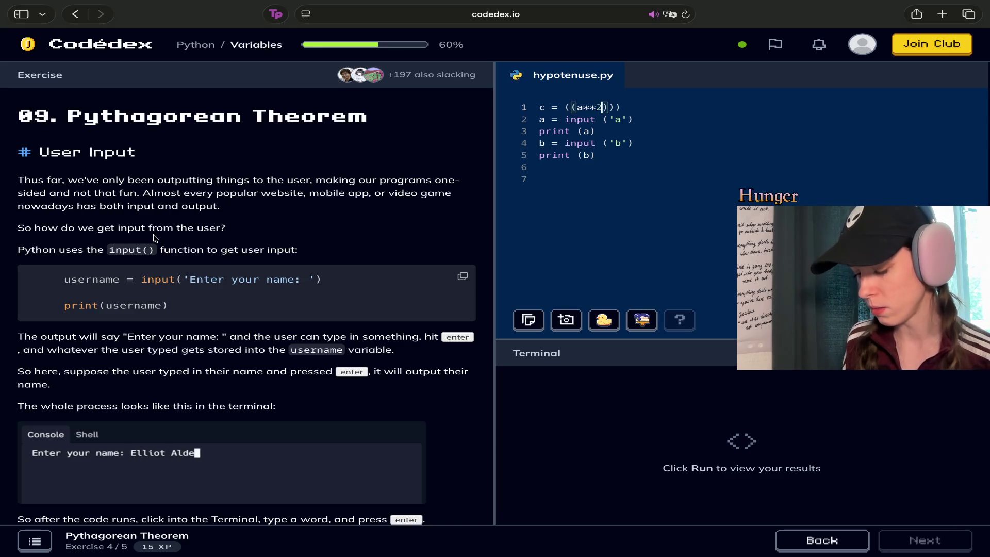
pyautogui.write('+b')
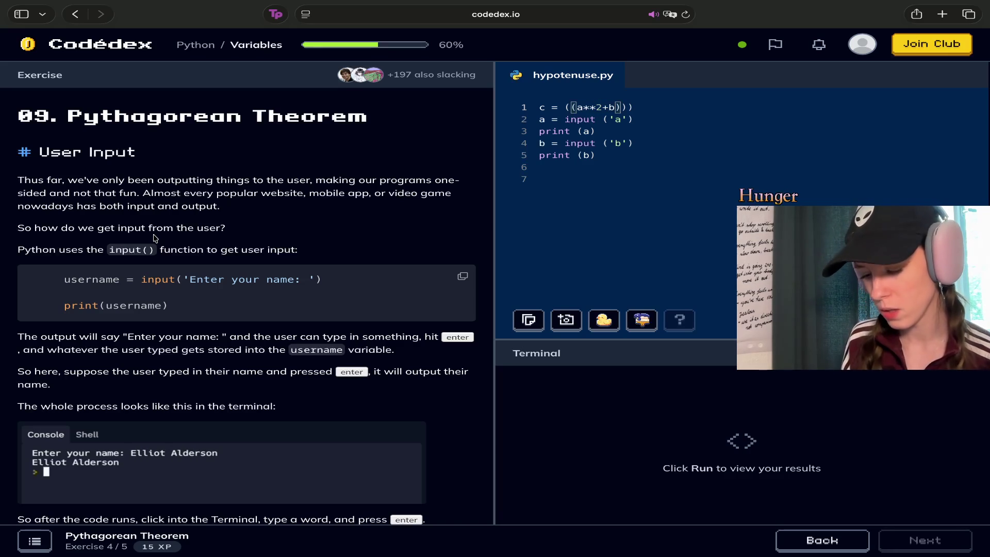
pyautogui.write('**2')
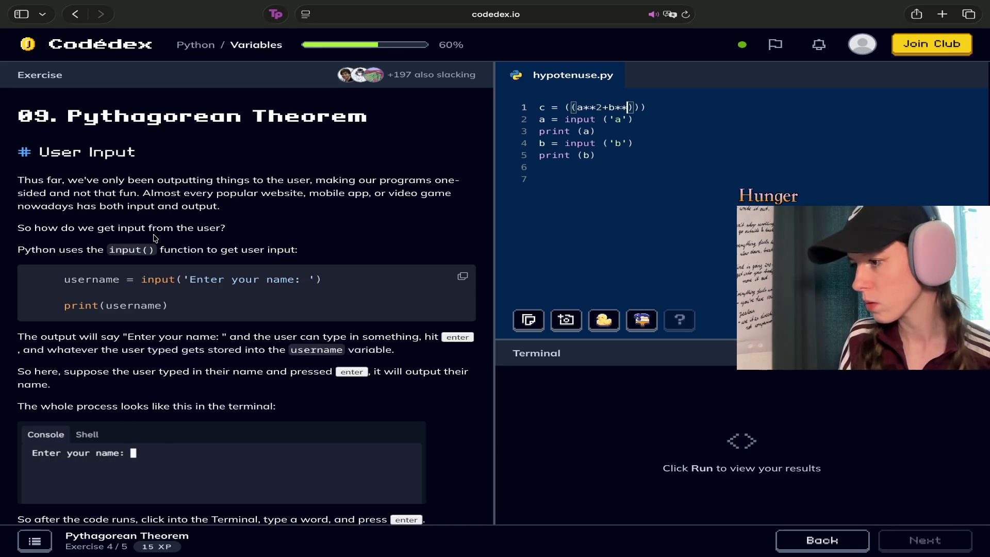
pyautogui.write(')')
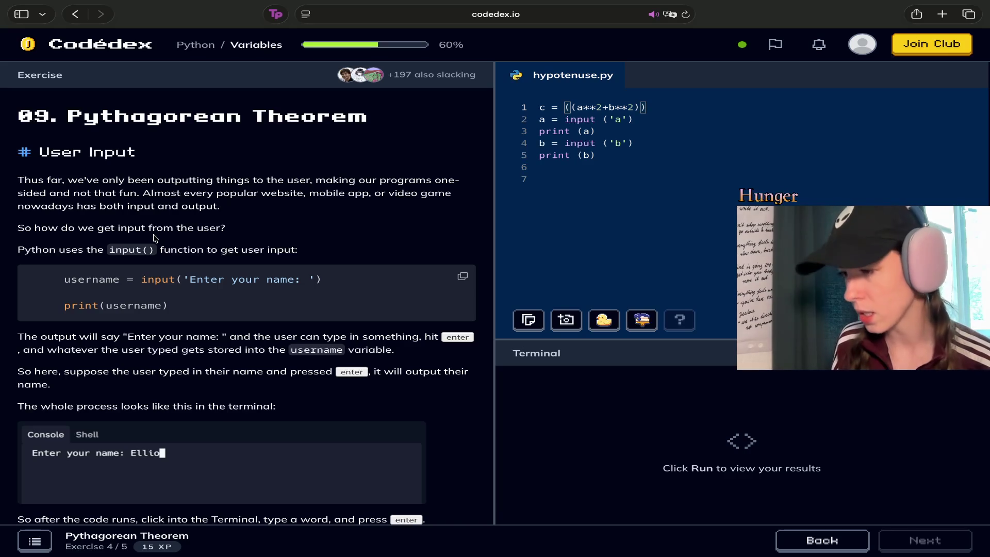
pyautogui.write('**0.5')
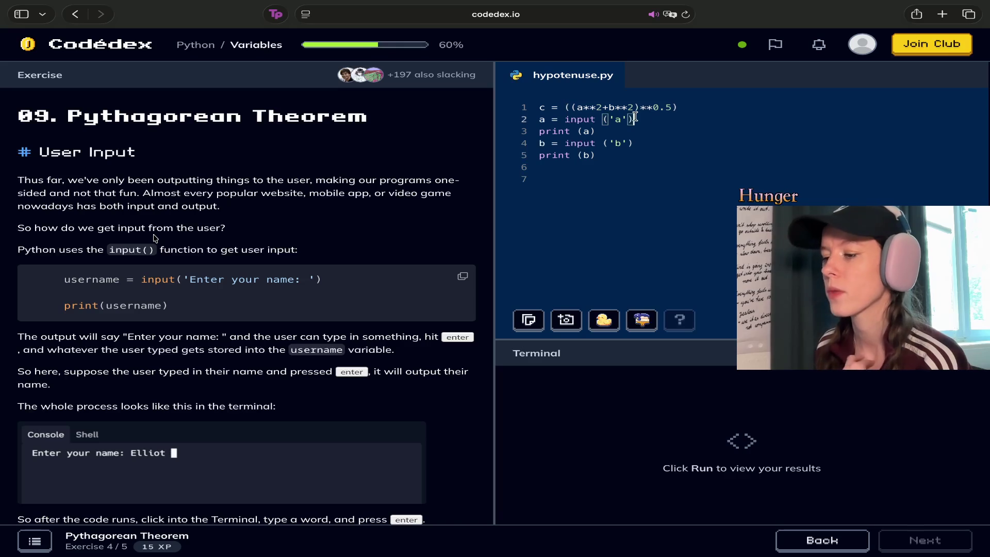
pyautogui.moveTo(675, 107)
pyautogui.mouseDown()
pyautogui.moveTo(592, 103)
pyautogui.moveTo(697, 97)
pyautogui.moveTo(696, 107)
pyautogui.mouseUp()
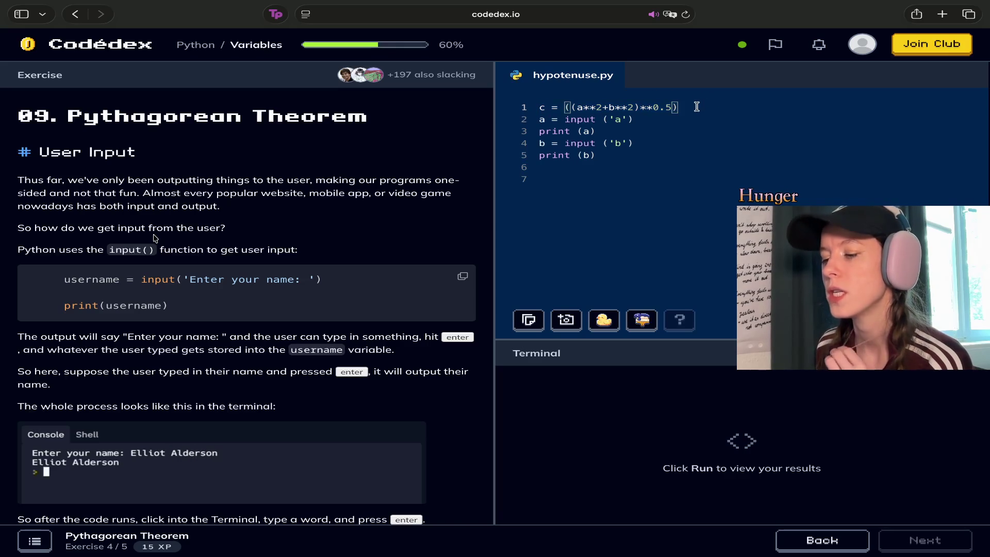
# Review the a and b input and print lines, then place the caret on empty line 6.
pyautogui.click(651, 120)
pyautogui.tripleClick(660, 120)
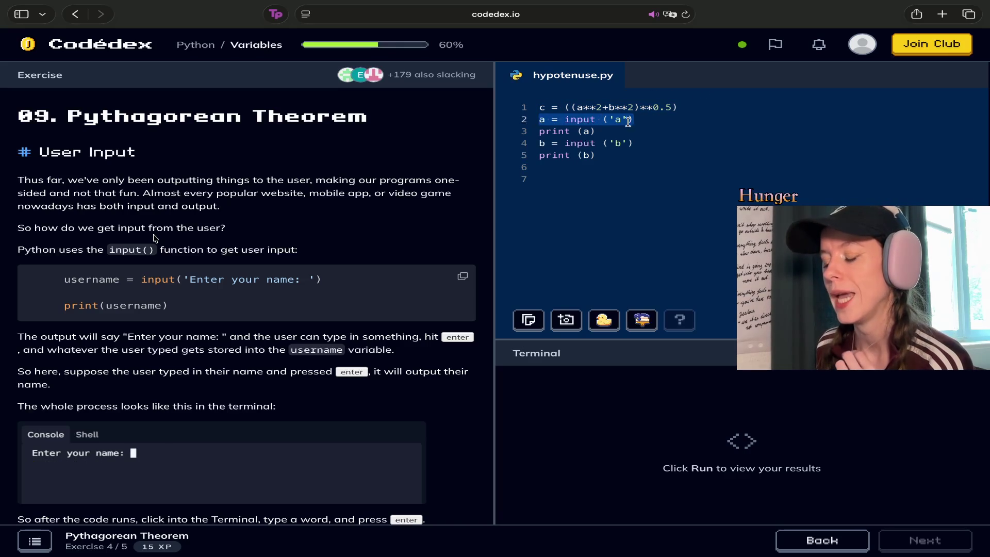
pyautogui.click(646, 122)
pyautogui.click(616, 131)
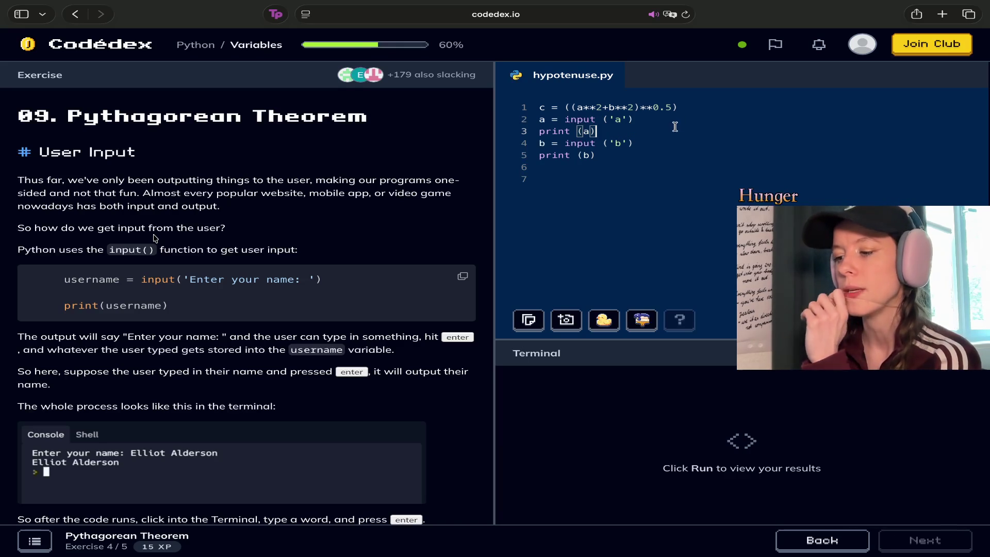
pyautogui.click(657, 142)
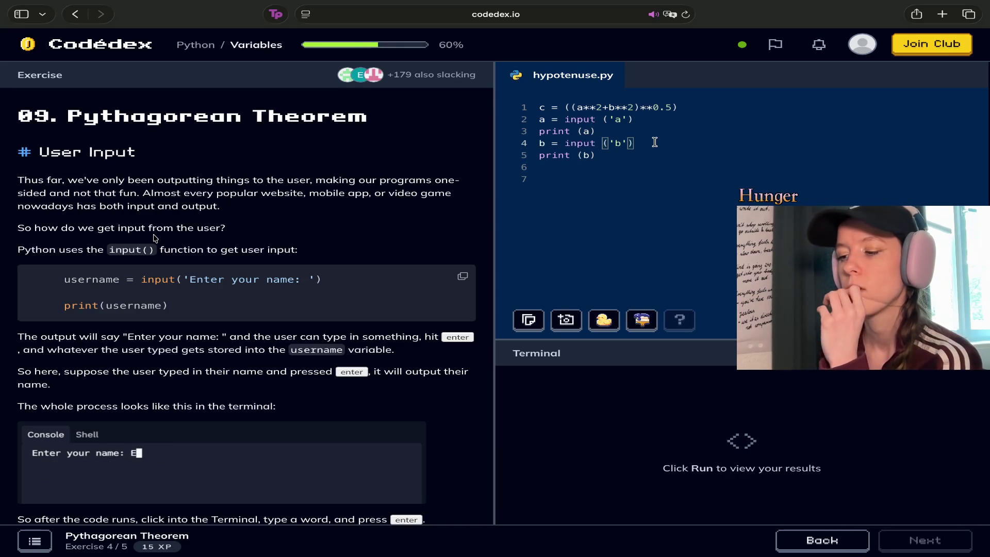
pyautogui.moveTo(654, 143); pyautogui.dragTo(538, 143)
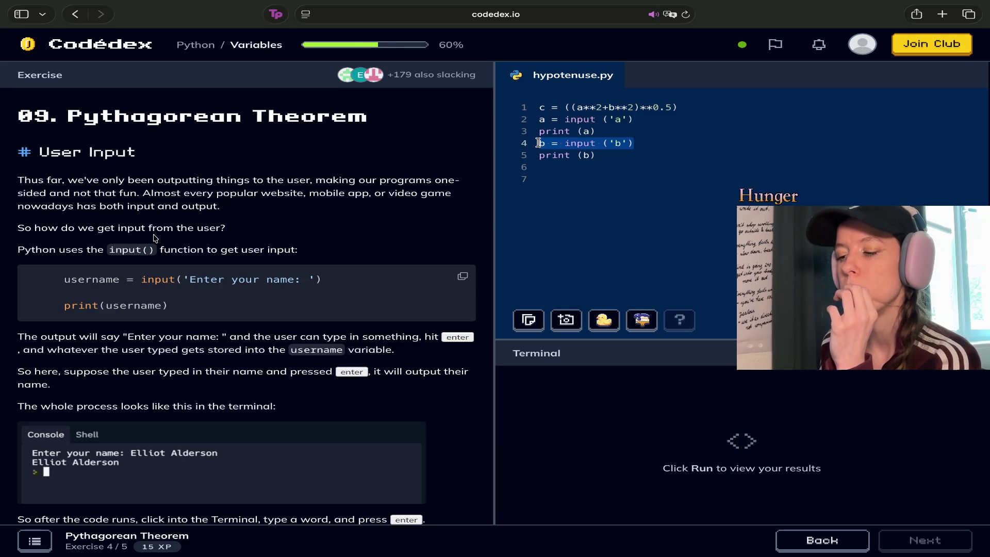
pyautogui.click(634, 155)
pyautogui.tripleClick(614, 154)
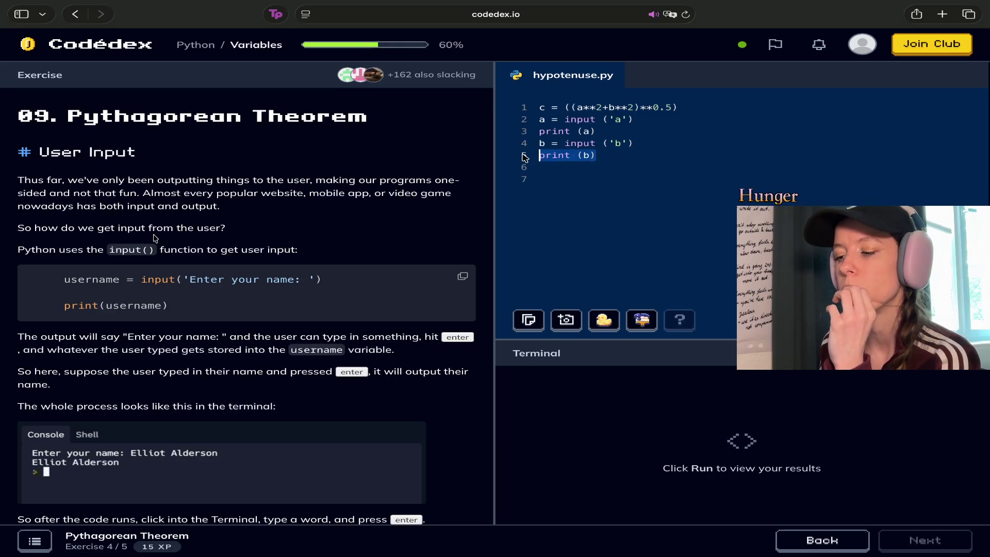
pyautogui.click(616, 169)
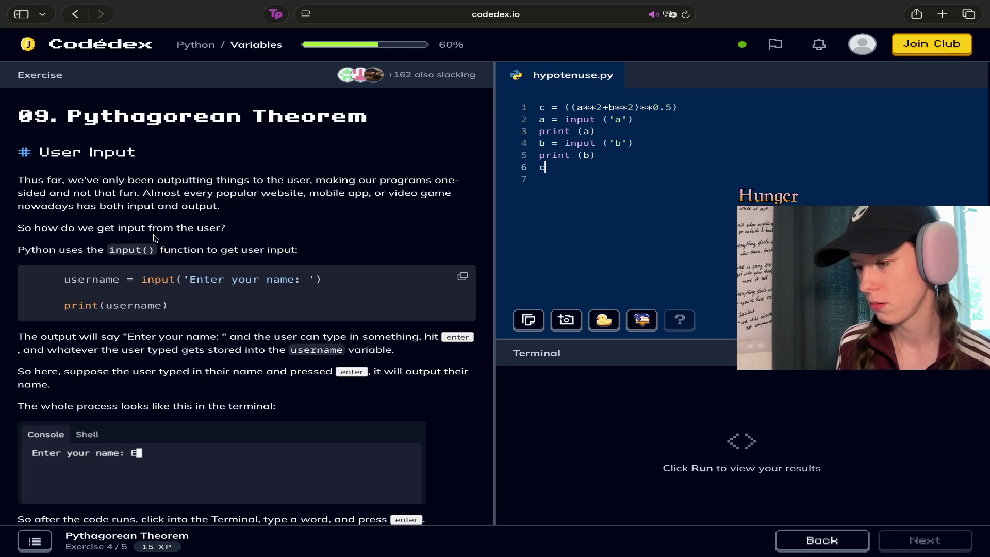
# Change line 6 to print (c) and run the script, hitting NameError for a.
pyautogui.press('BackSpace')
pyautogui.write('print')
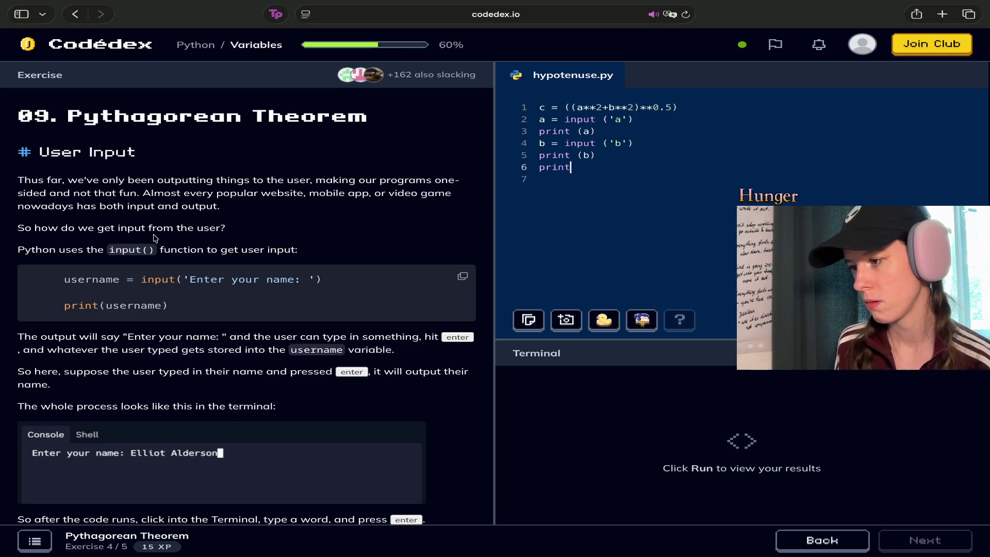
pyautogui.write(' (c')
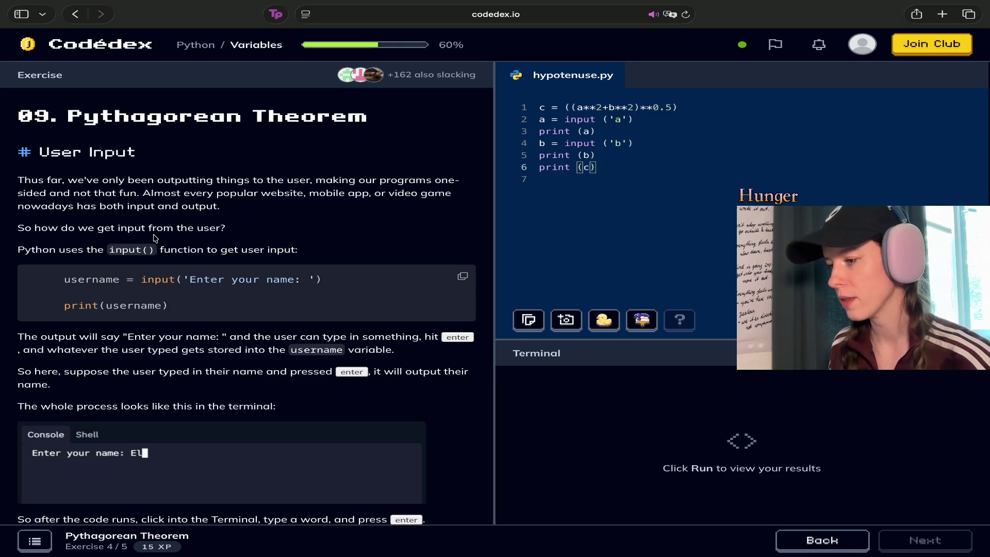
pyautogui.press('super+Return')
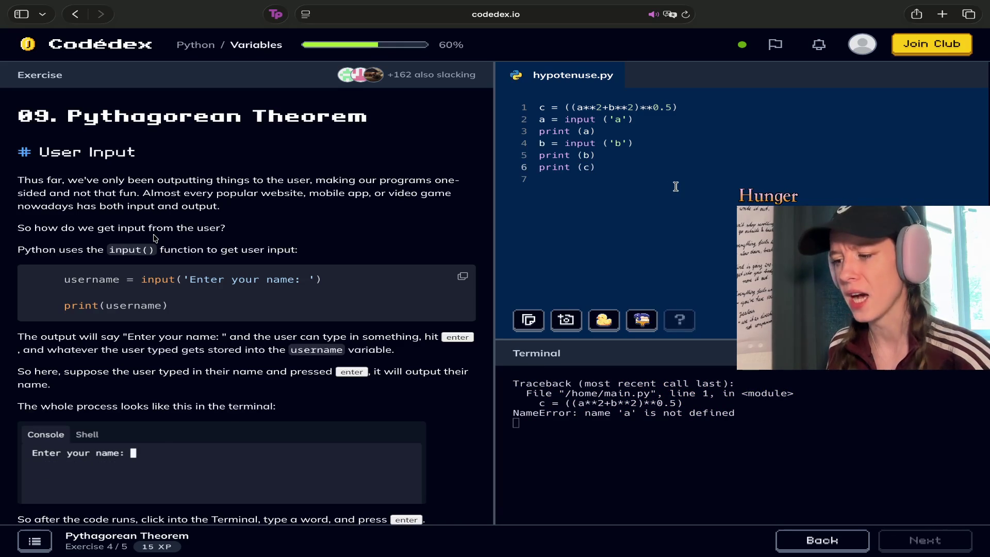
# Comment out the line 1 c formula with # and rerun with a = 5, b = 2.
pyautogui.tripleClick(565, 107)
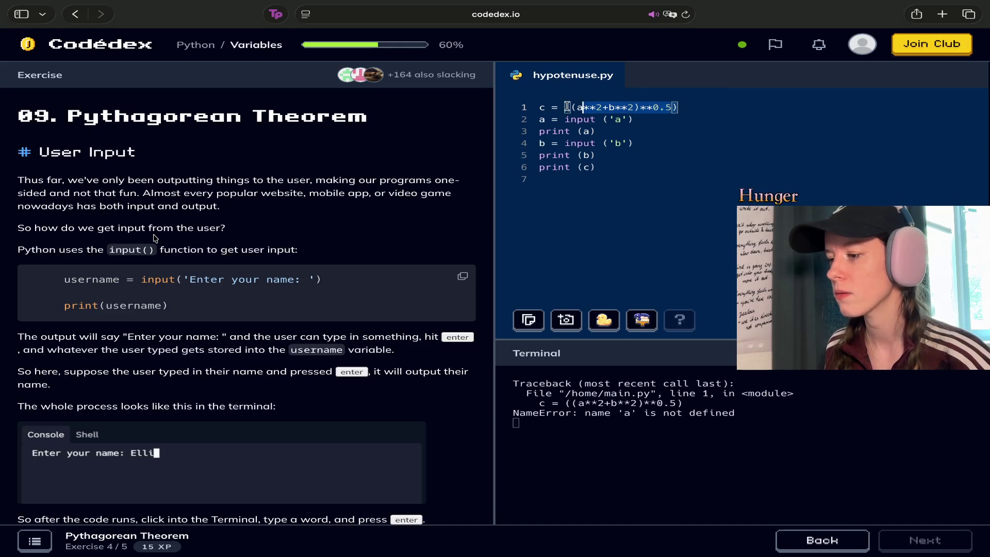
pyautogui.press('Left')
pyautogui.write('#')
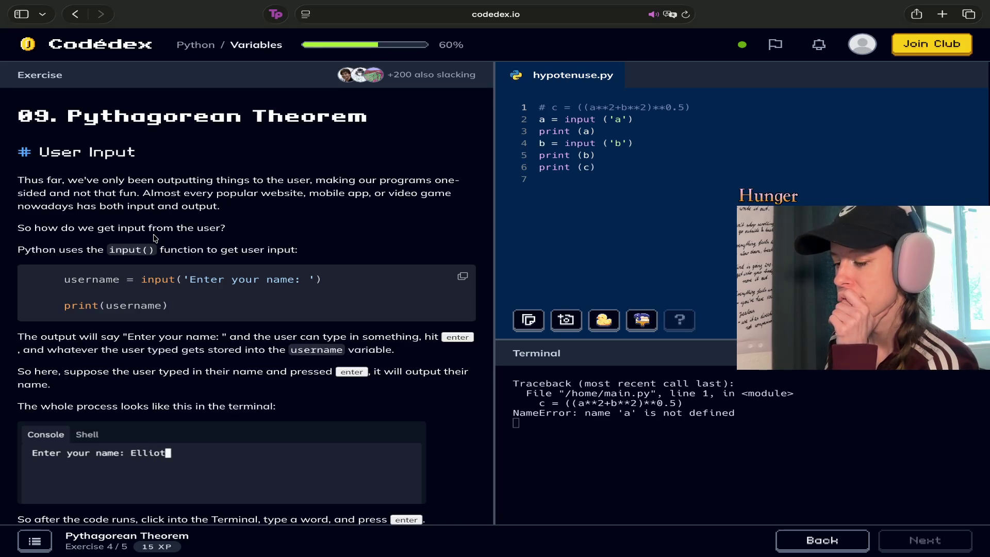
pyautogui.press('super+Return')
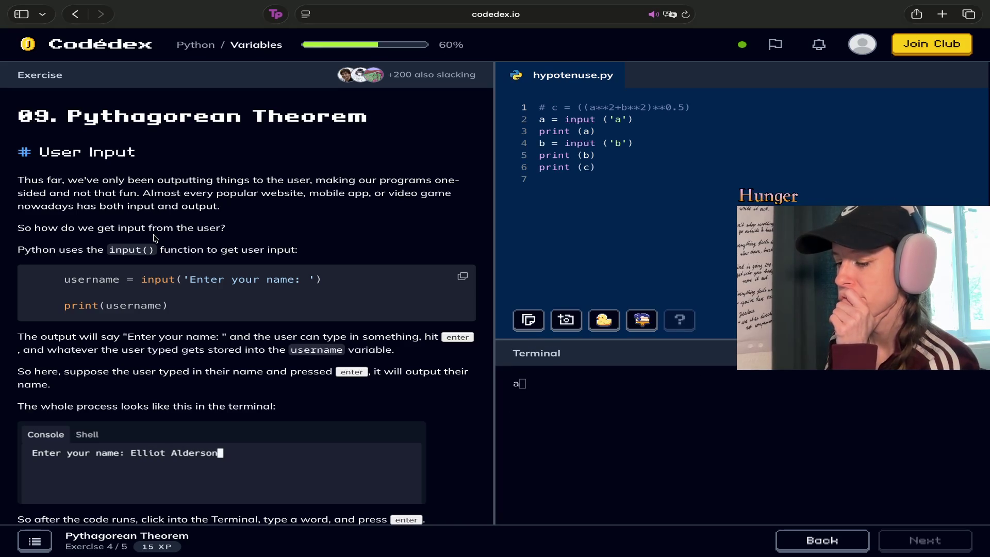
pyautogui.write('5')
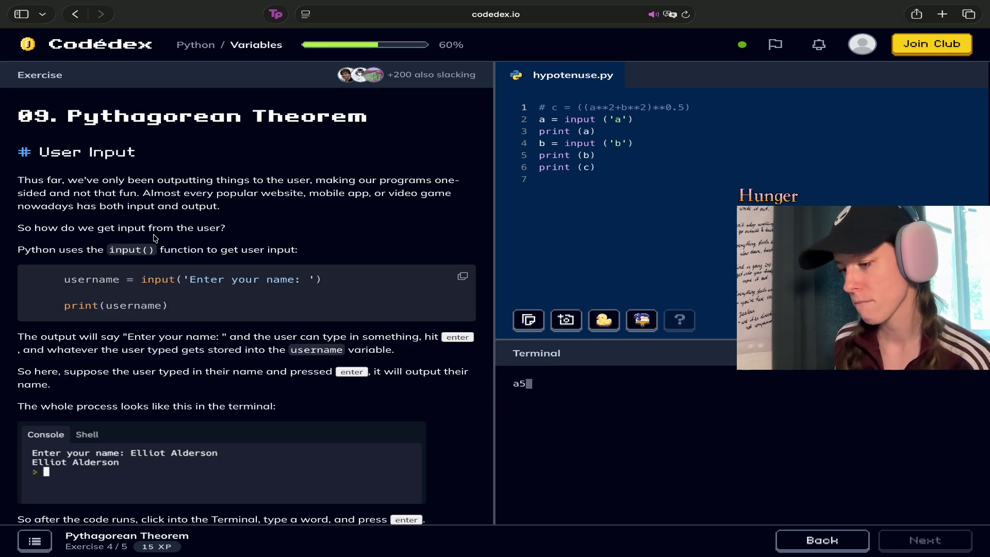
pyautogui.press('Return')
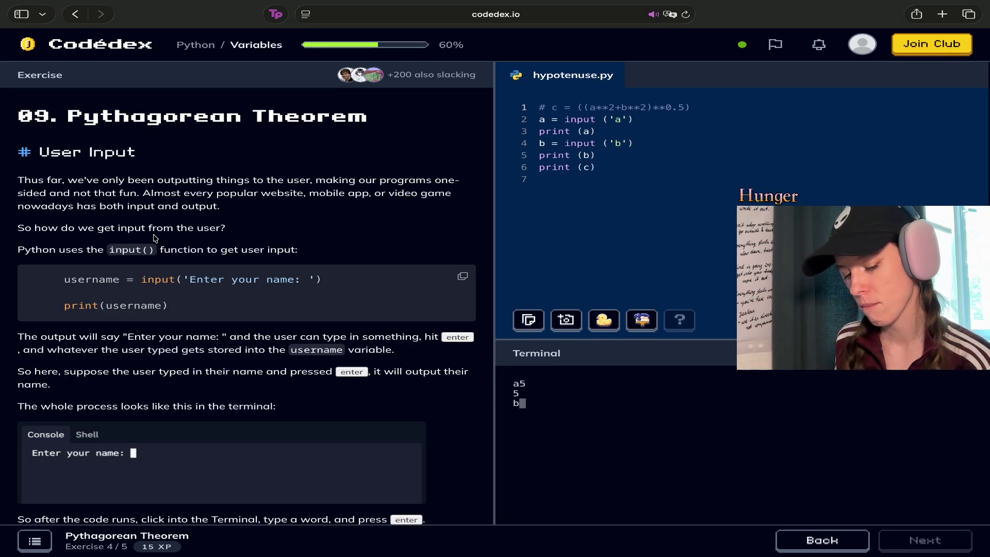
pyautogui.write('2')
pyautogui.press('Return')
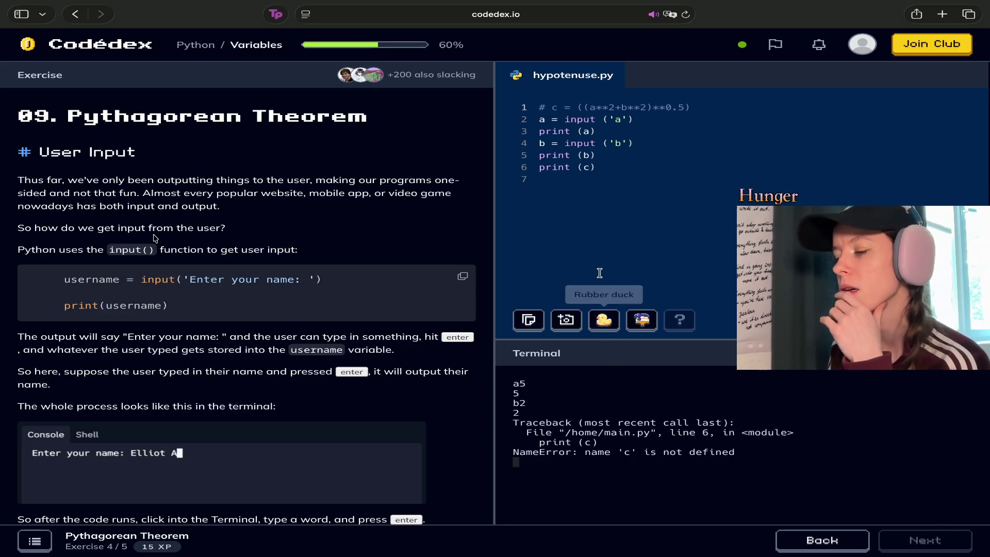
# Delete the print (a) and print (b) lines and rerun, again getting NameError for a.
pyautogui.moveTo(641, 146); pyautogui.dragTo(538, 150)
pyautogui.moveTo(613, 133); pyautogui.dragTo(540, 131)
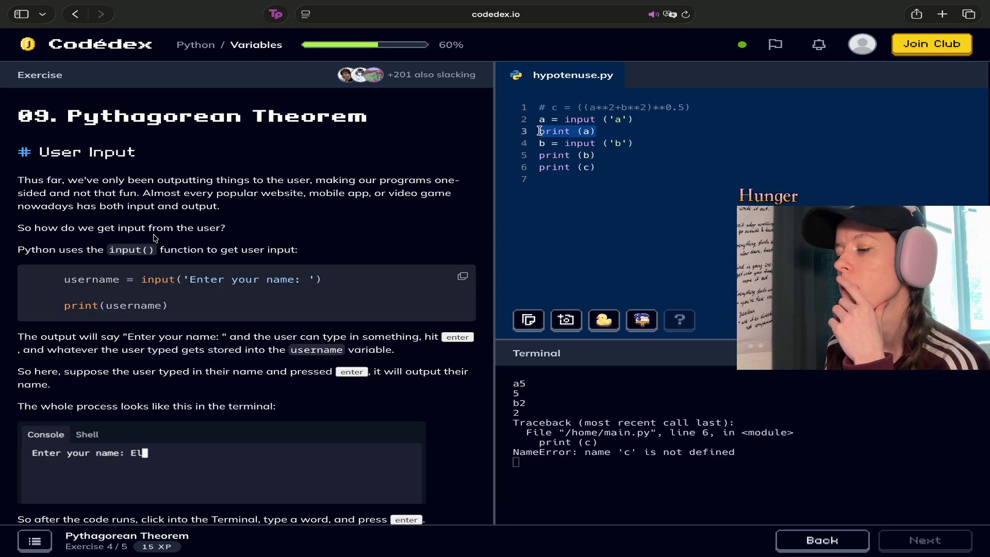
pyautogui.press('BackSpace')
pyautogui.press('BackSpace')
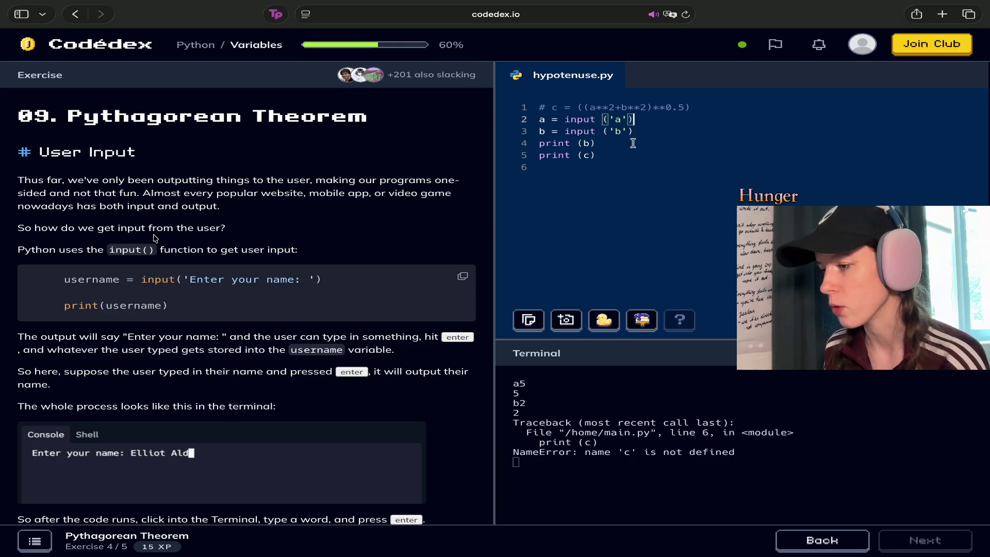
pyautogui.moveTo(610, 143); pyautogui.dragTo(501, 148)
pyautogui.press('BackSpace')
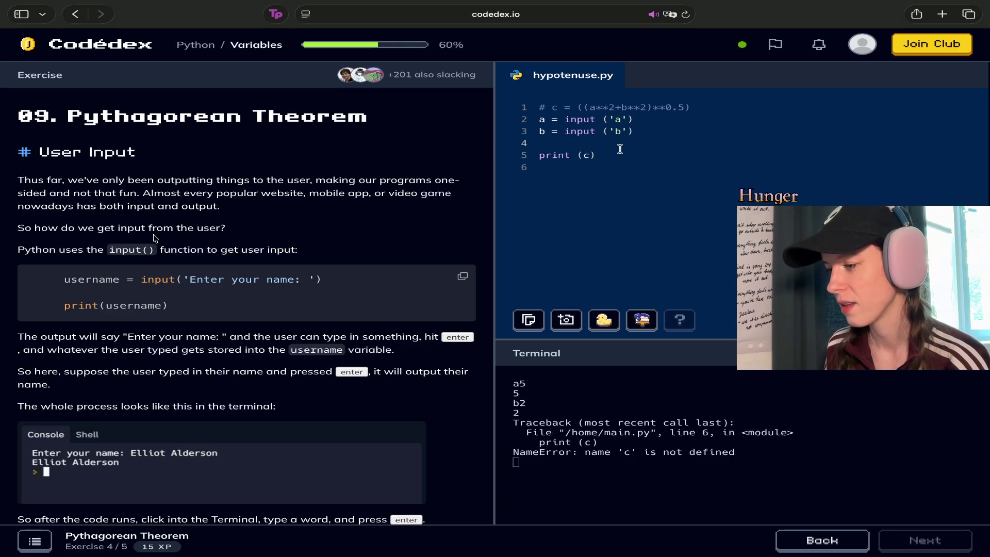
pyautogui.press('BackSpace')
pyautogui.press('BackSpace')
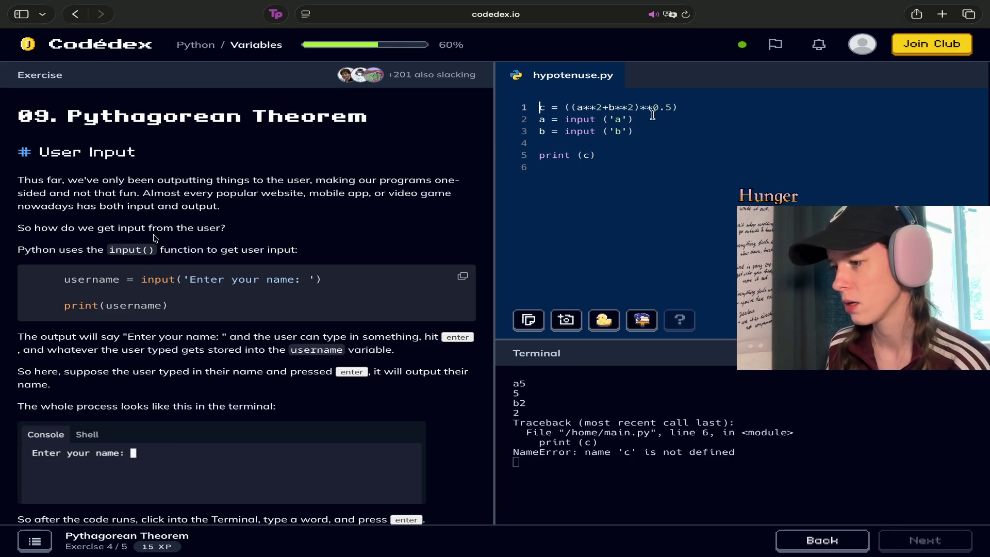
pyautogui.press('super+Return')
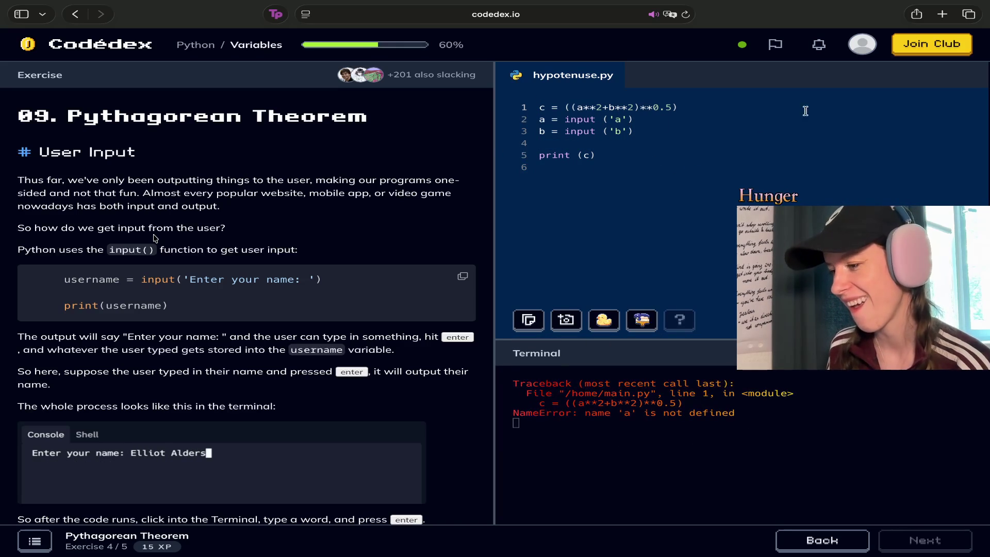
# Change line 1 to c = int ((a**2+b**2)**0.5) and rerun; NameError for a persists.
pyautogui.moveTo(704, 106); pyautogui.dragTo(579, 108)
pyautogui.click(564, 107)
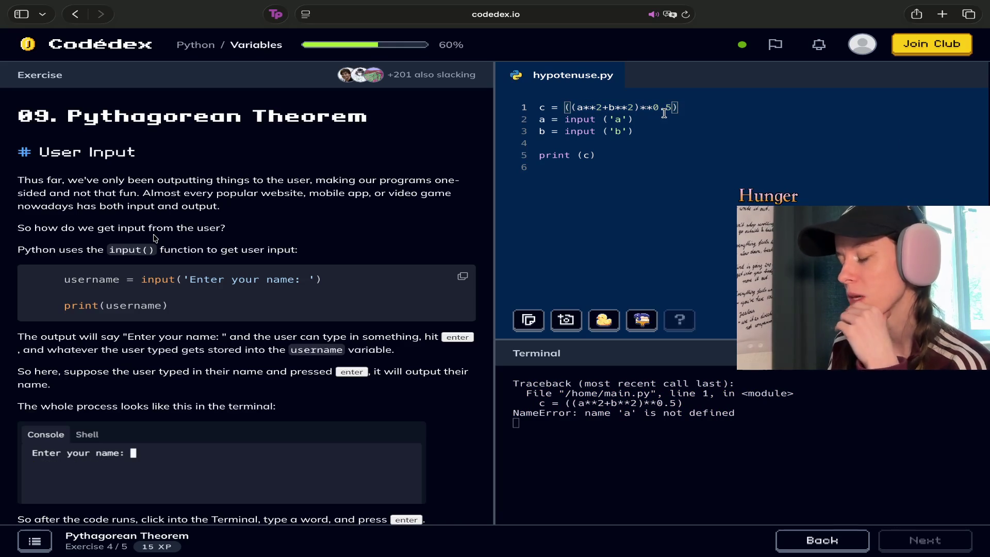
pyautogui.write('int')
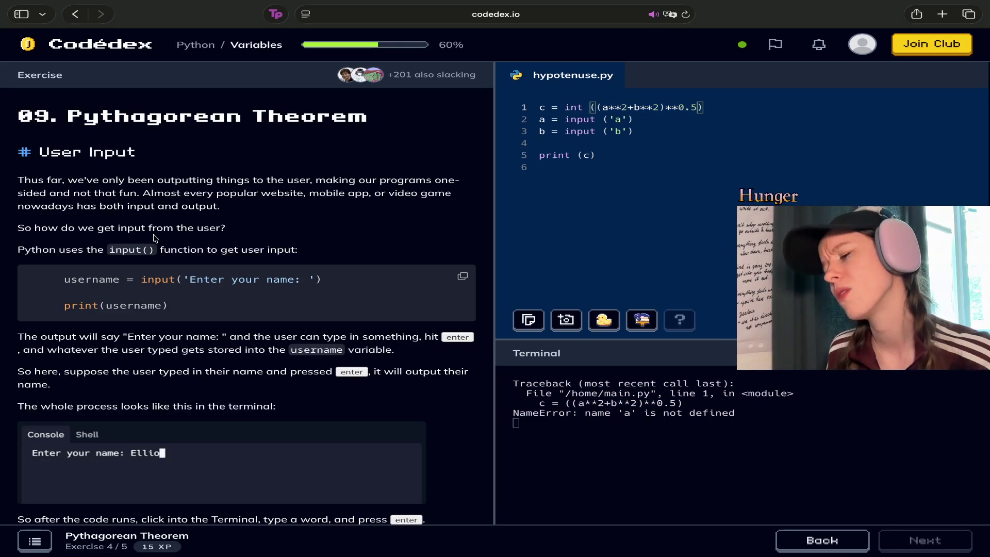
pyautogui.press('super+Return')
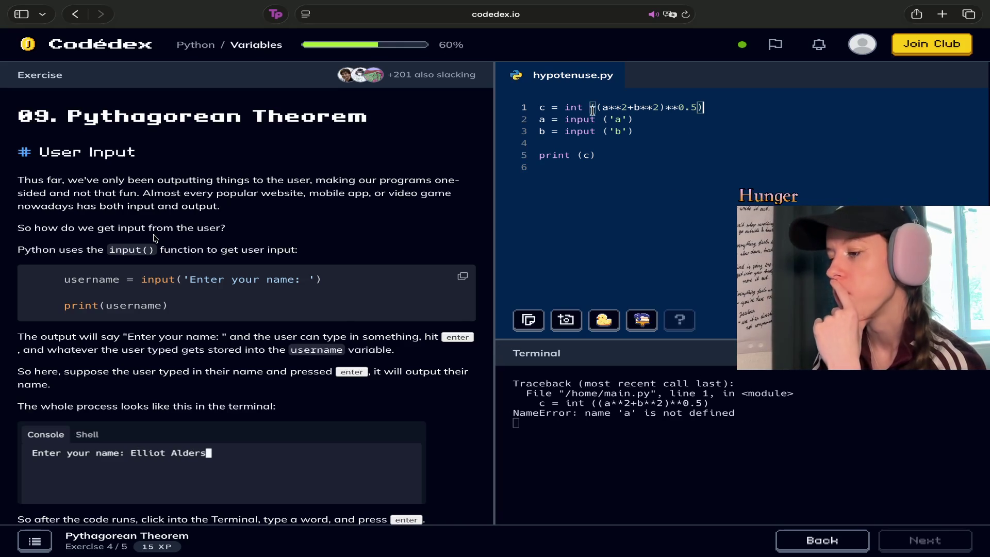
# Move the c formula line from line 1 to line 3, below the a and b inputs.
pyautogui.click(522, 109)
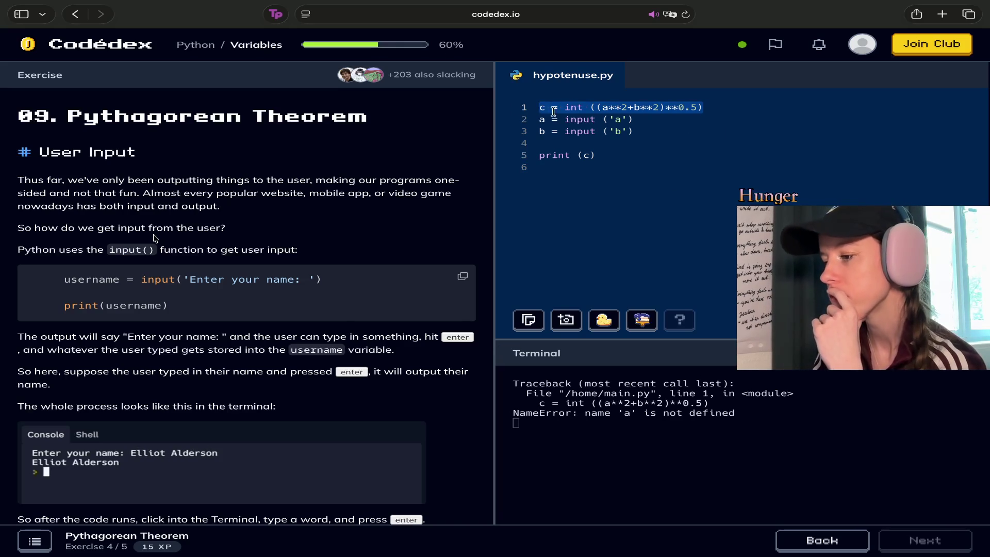
pyautogui.press('BackSpace')
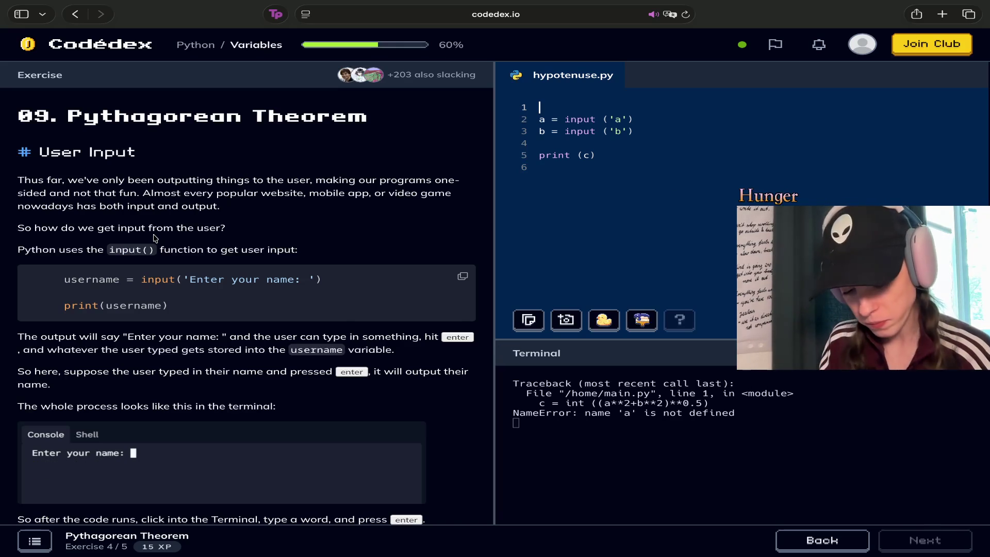
pyautogui.press('super+z')
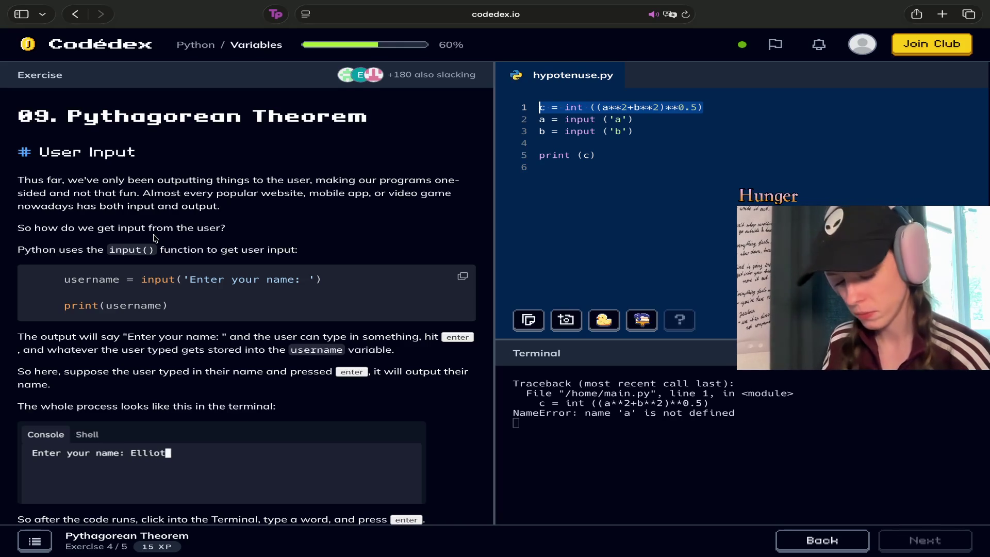
pyautogui.press('BackSpace')
pyautogui.press('Delete')
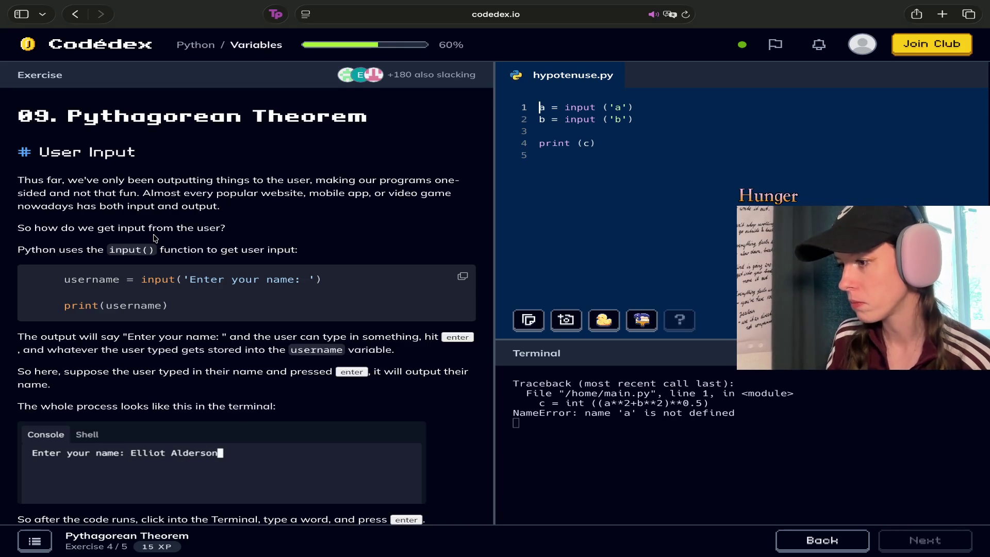
pyautogui.write('c = int ((a**2+b**2)**0.5)')
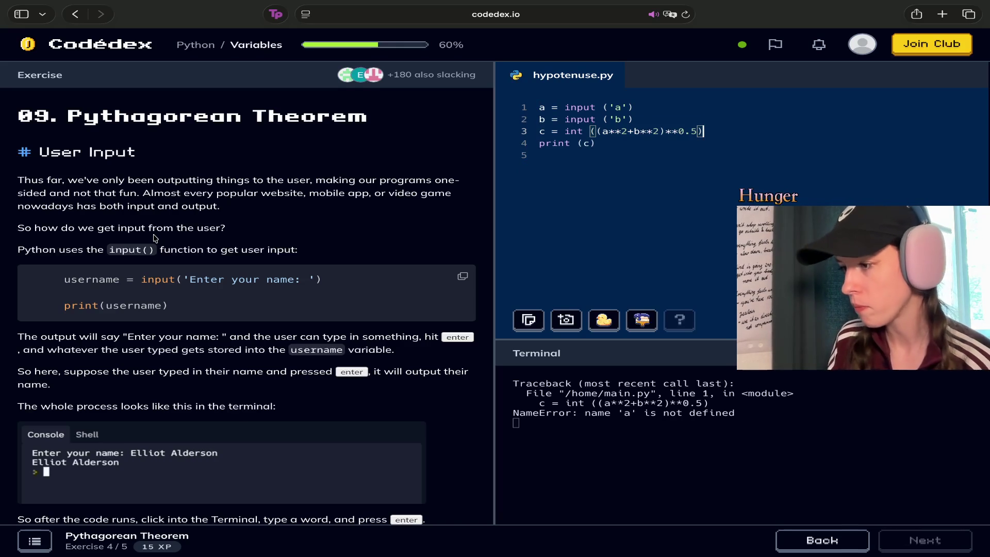
# Remove int from the c formula and rerun the script, which now prompts for a.
pyautogui.click(587, 130)
pyautogui.press('BackSpace')
pyautogui.press('BackSpace')
pyautogui.press('BackSpace')
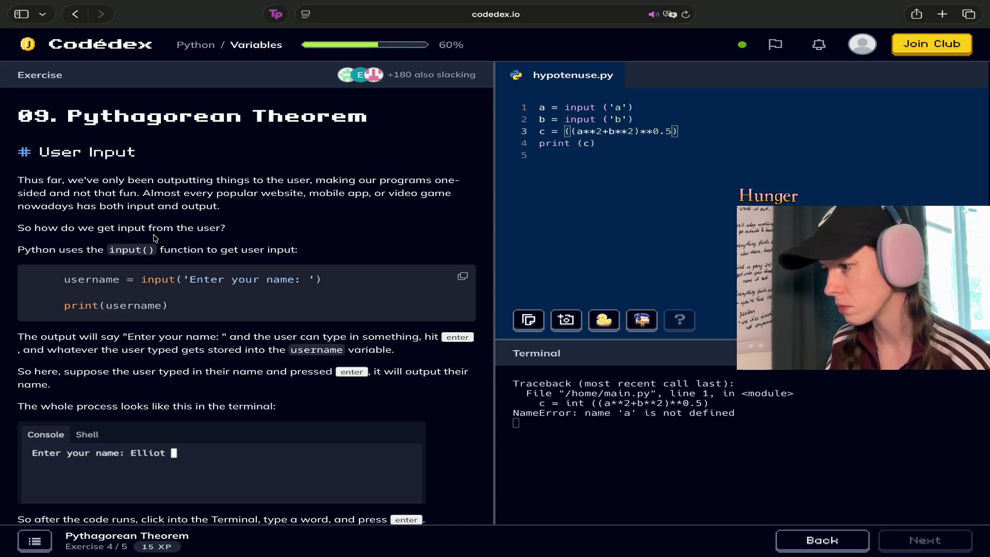
pyautogui.press('super+Return')
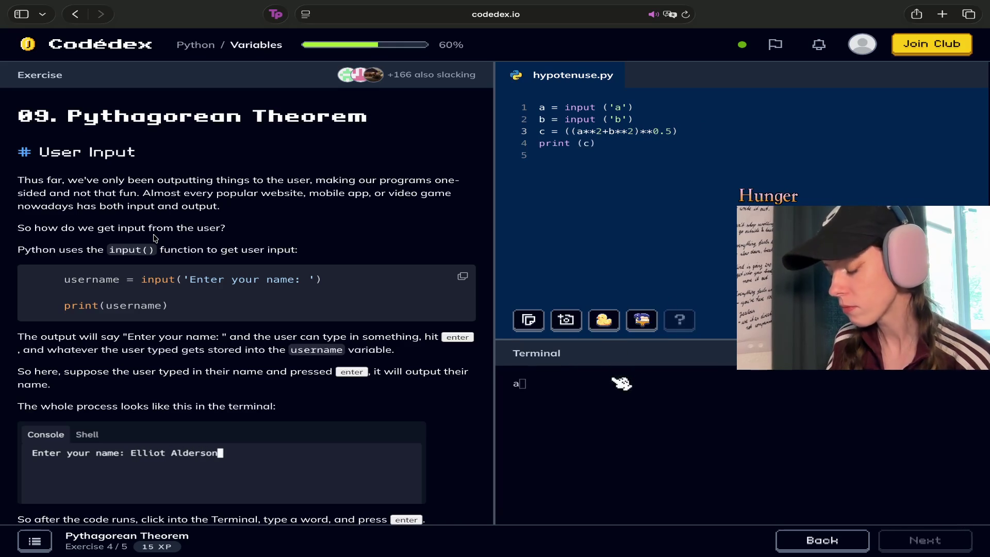
# Answer the prompts with a = 5 and b = 2, hitting a TypeError, then add a blank first line.
pyautogui.click(579, 390)
pyautogui.write('5')
pyautogui.press('Return')
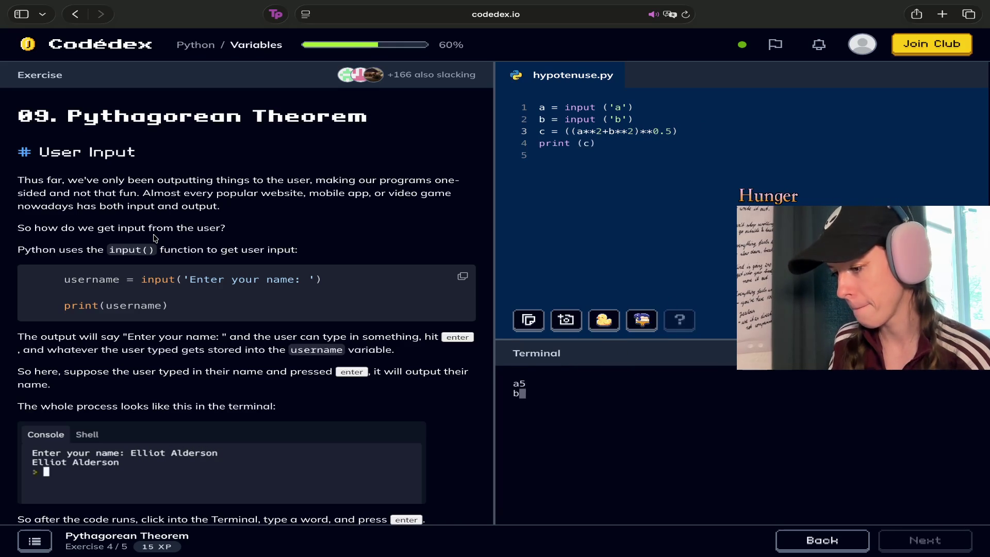
pyautogui.write('2')
pyautogui.press('Return')
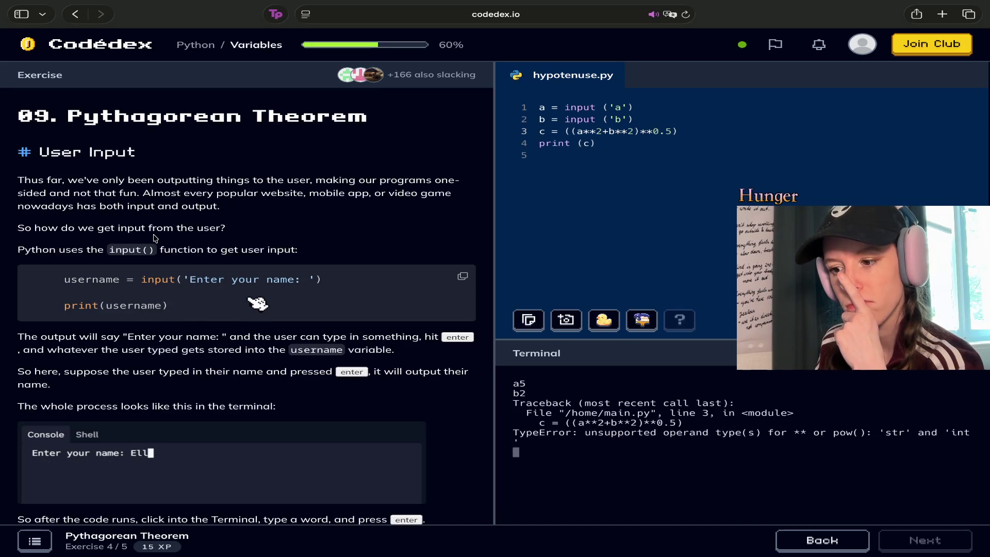
pyautogui.click(558, 96)
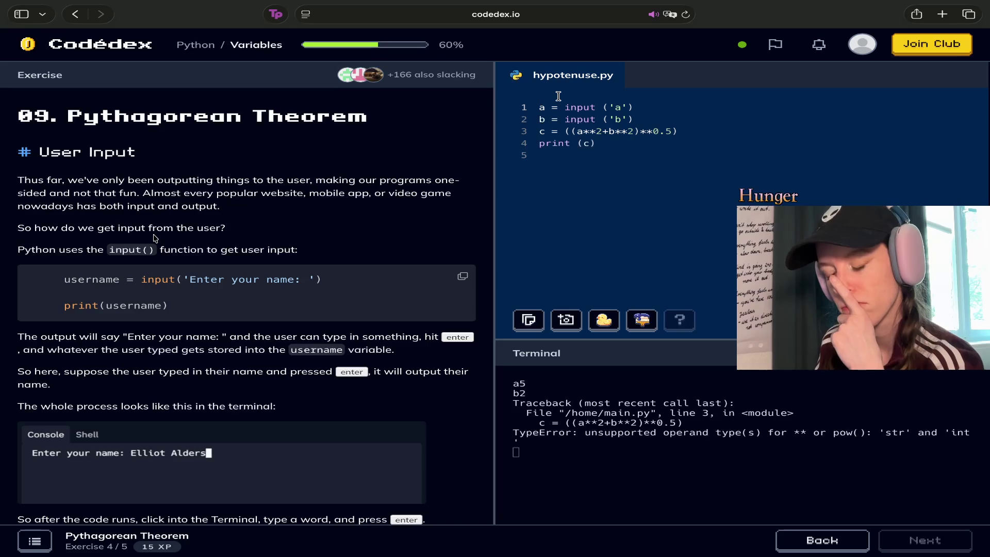
pyautogui.press('Return')
pyautogui.write('poop')
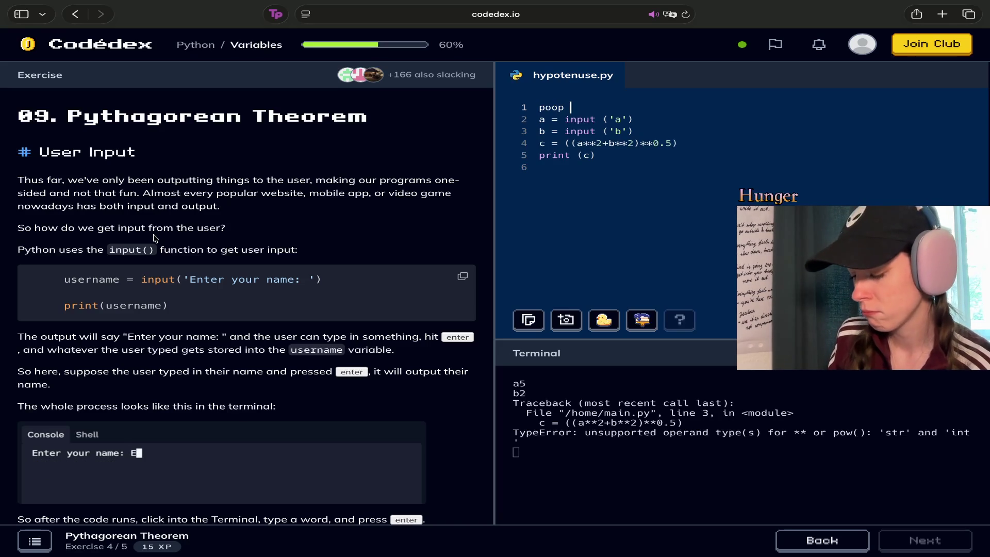
# Make line 1 read toilet = input ('toilet'), renaming poop to toilet, and run the program.
pyautogui.write('= ')
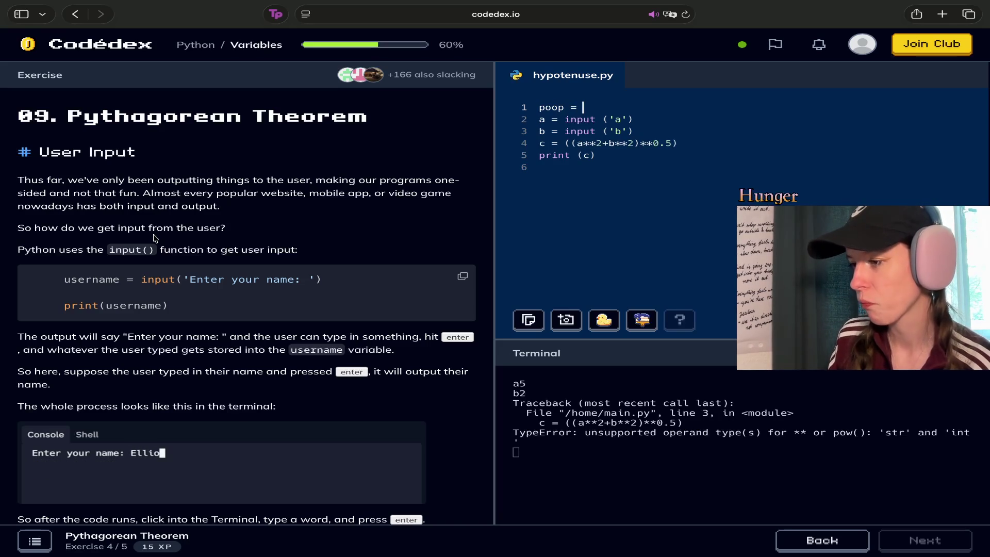
pyautogui.write('input')
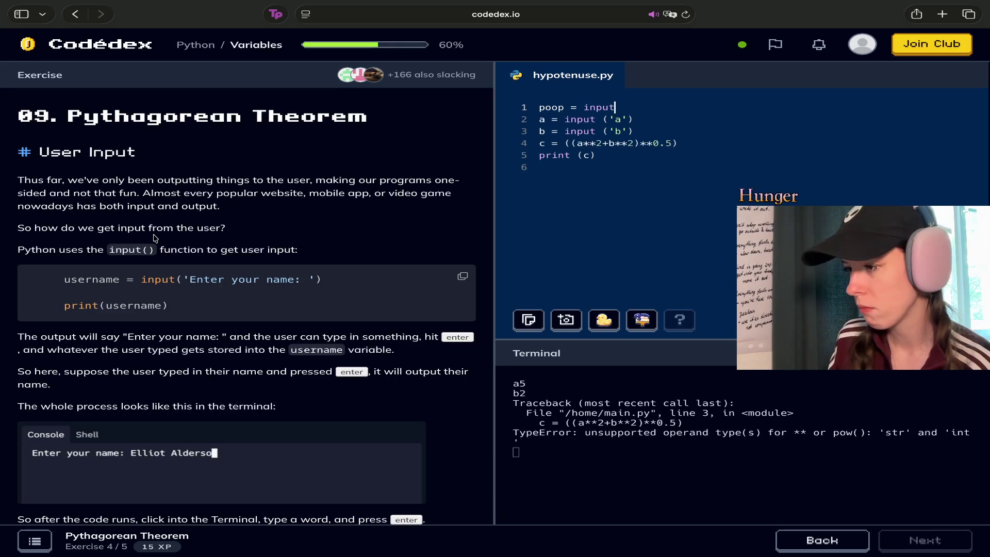
pyautogui.write("'toilet")
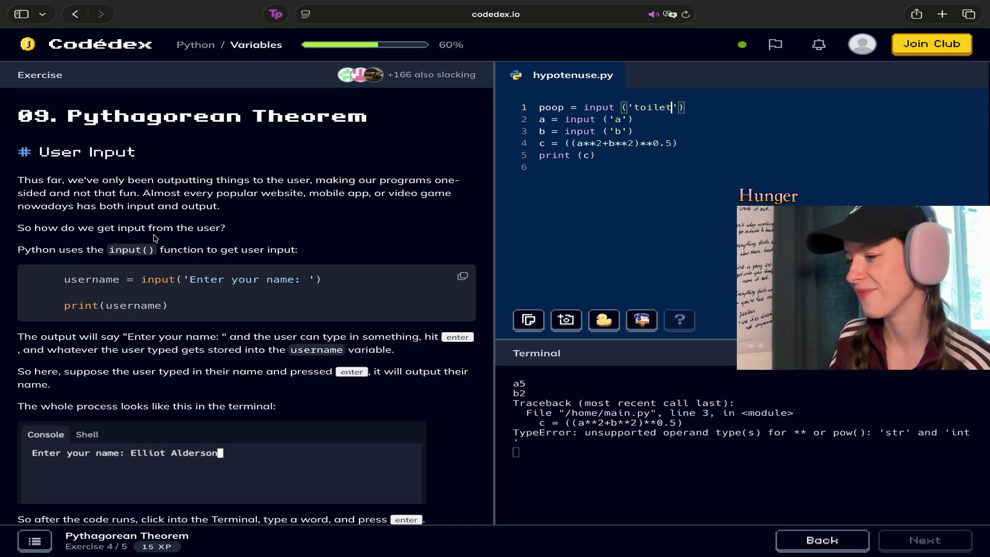
pyautogui.doubleClick(550, 108)
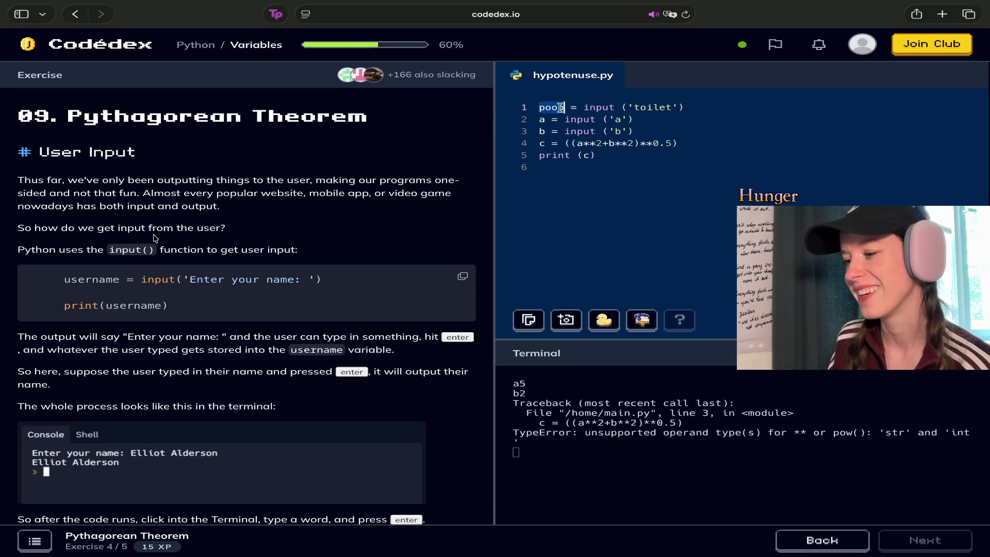
pyautogui.click(652, 108)
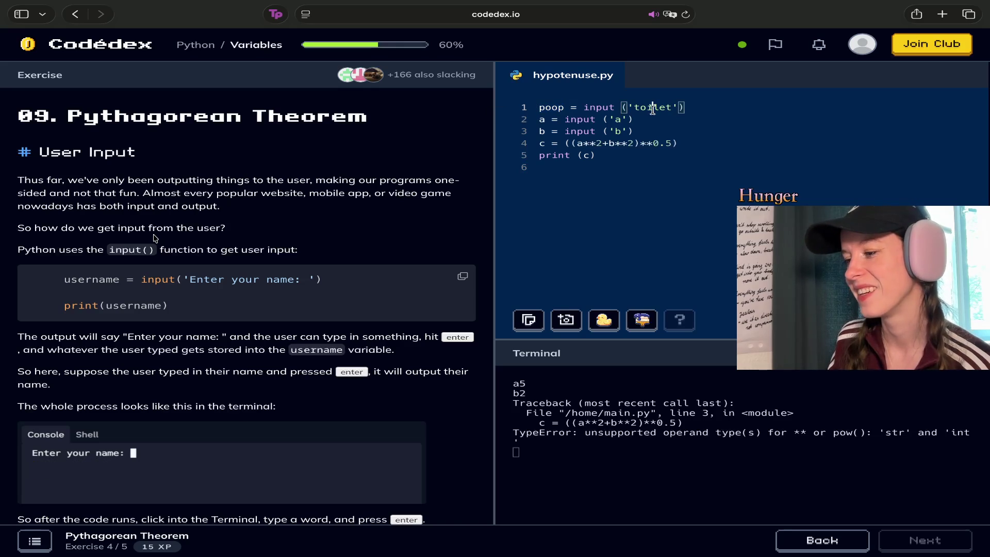
pyautogui.doubleClick(555, 108)
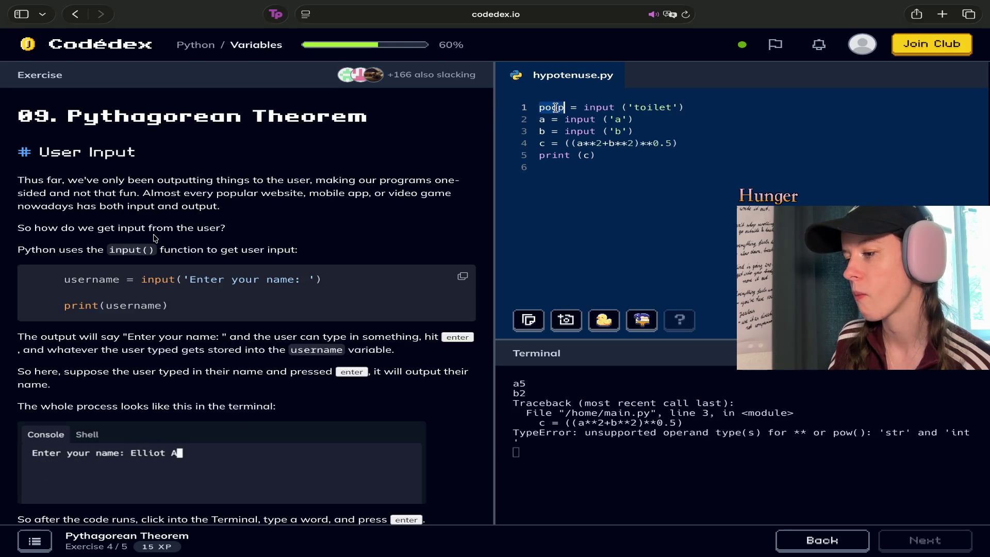
pyautogui.write('toilet')
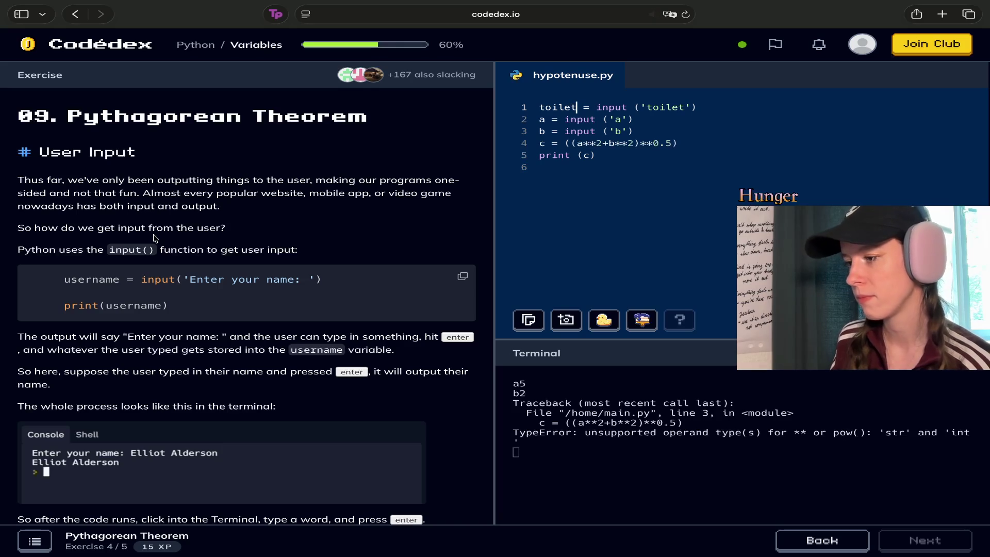
pyautogui.press('BackSpace')
pyautogui.write('t')
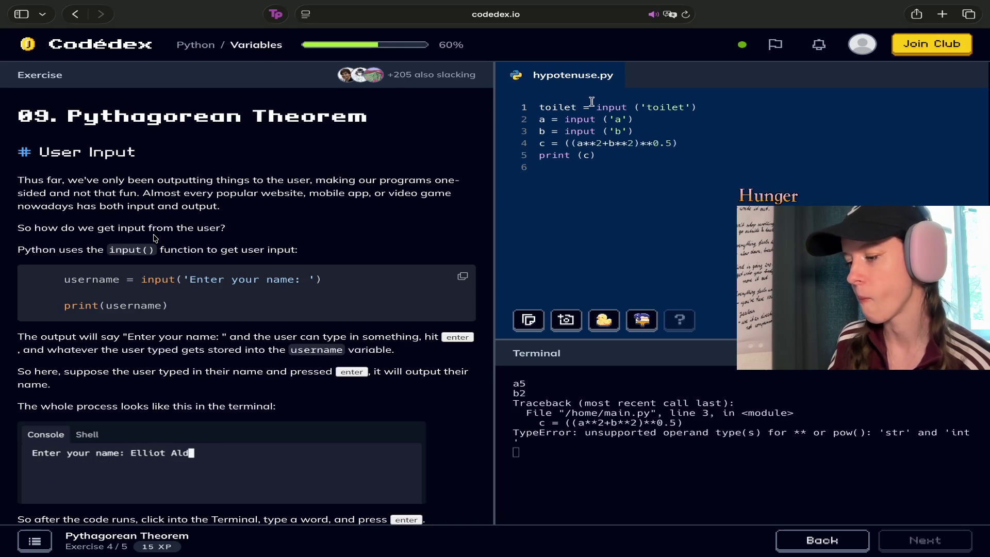
pyautogui.press('super+Return')
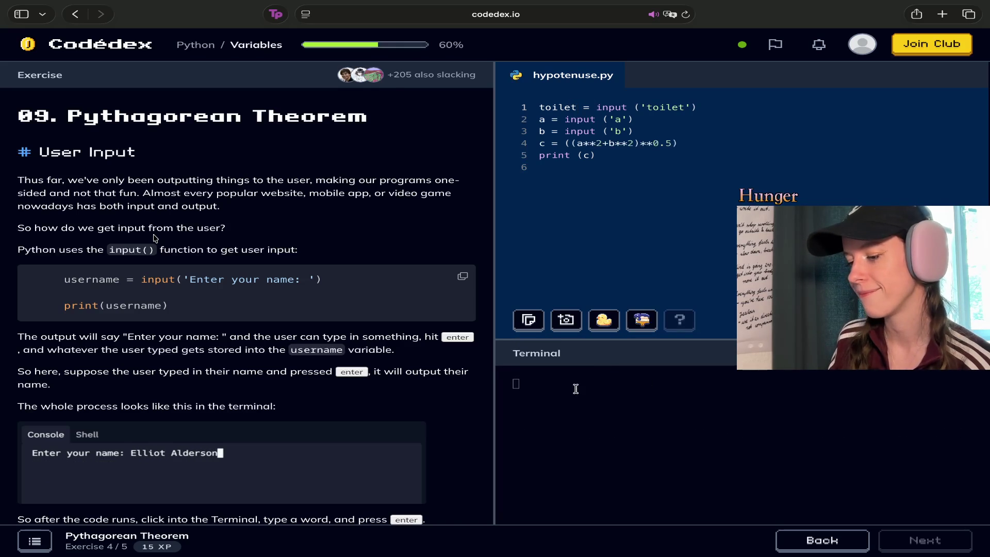
# Add a ('toilet') line under line 1, then return to the 08. BMI lesson.
pyautogui.click(702, 108)
pyautogui.press('Return')
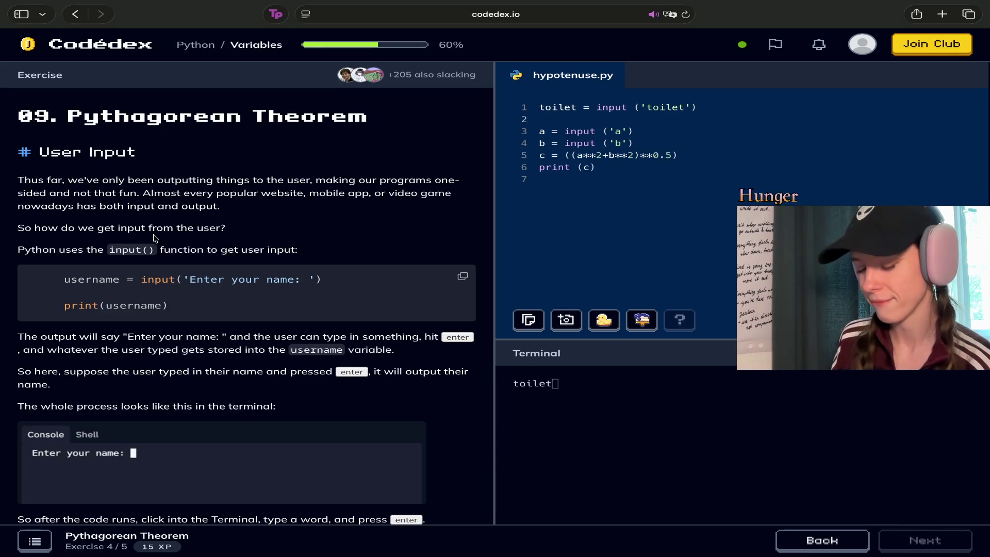
pyautogui.write("print('")
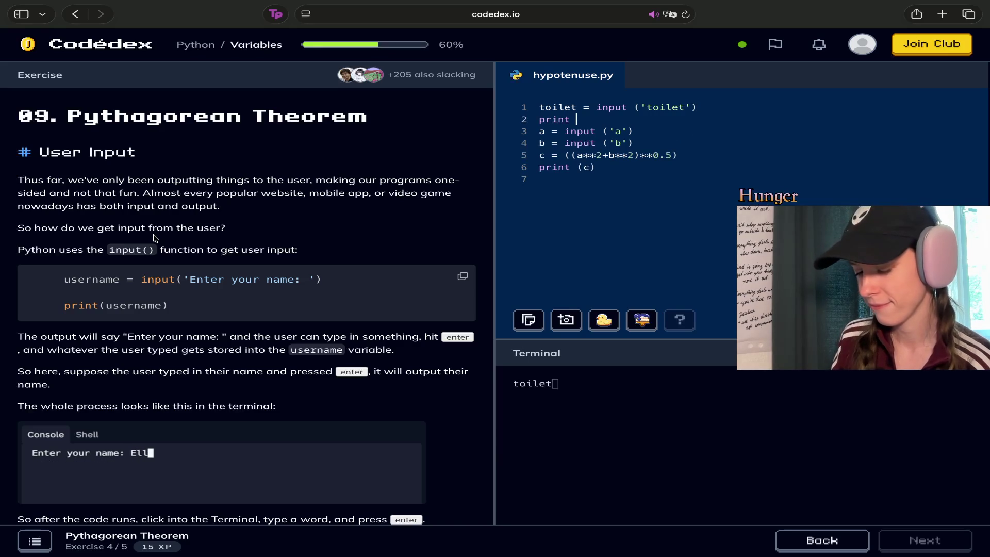
pyautogui.write('toilet)')
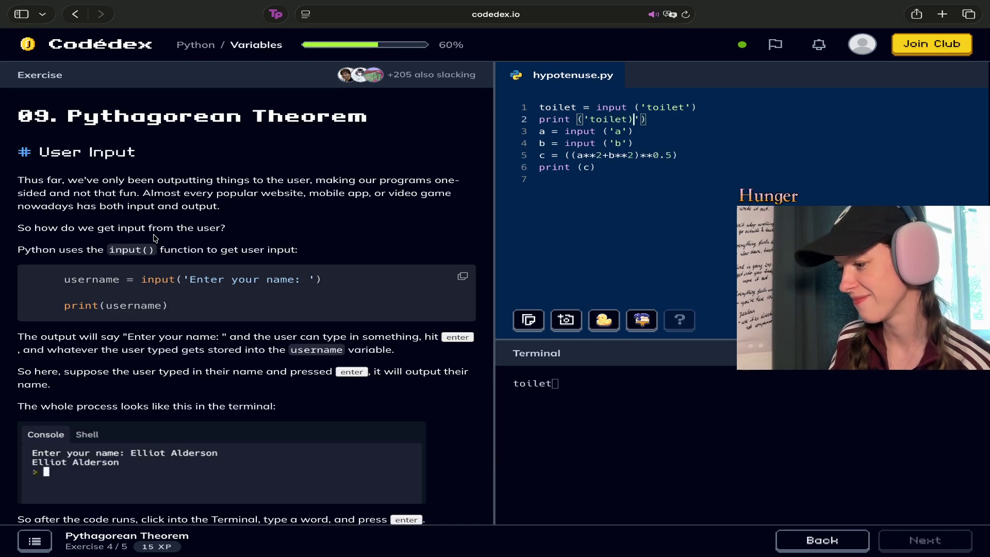
pyautogui.click(549, 383)
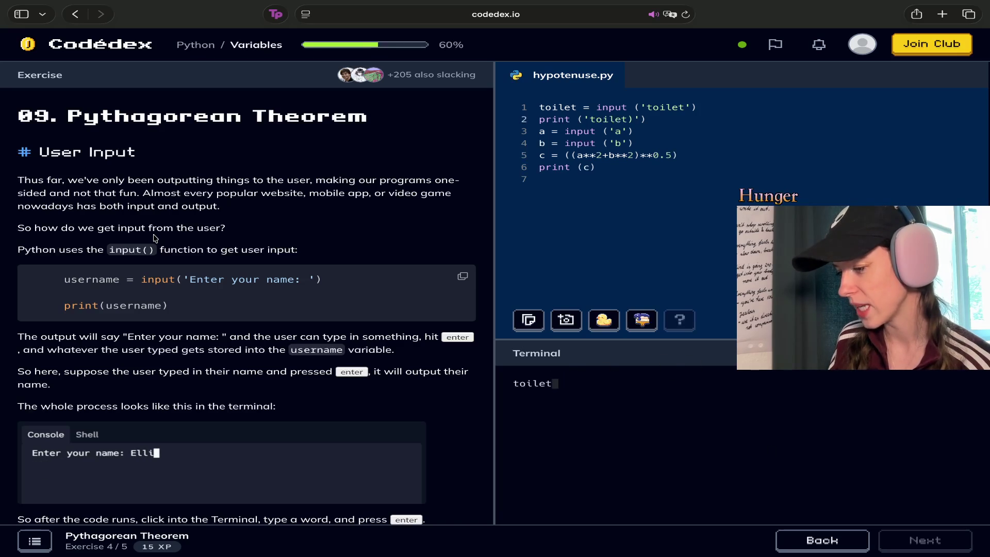
pyautogui.click(796, 546)
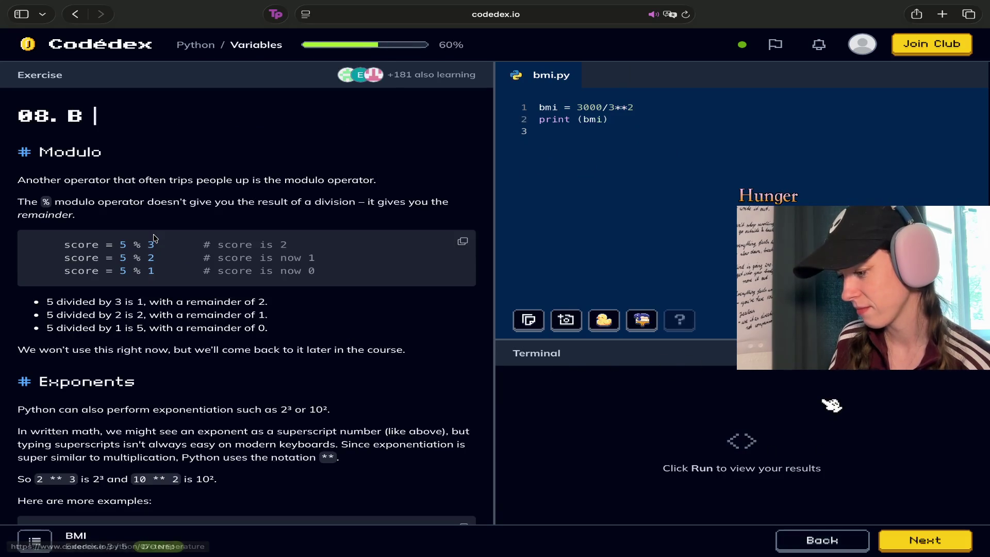
# Return to 09. Pythagorean Theorem, dismiss the 'Oops, your answer doesn't look right' notice, and reload.
pyautogui.click(912, 547)
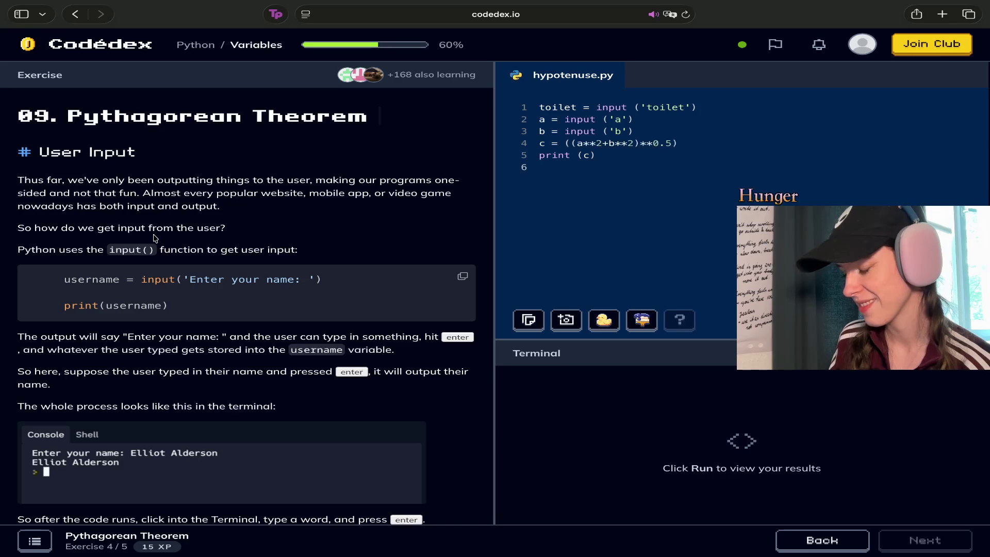
pyautogui.click(668, 169)
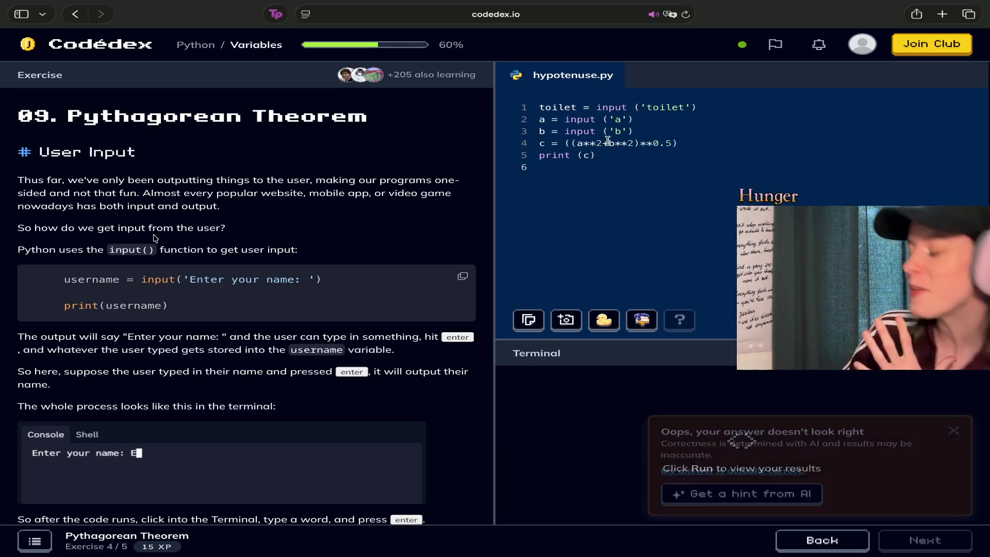
pyautogui.click(960, 426)
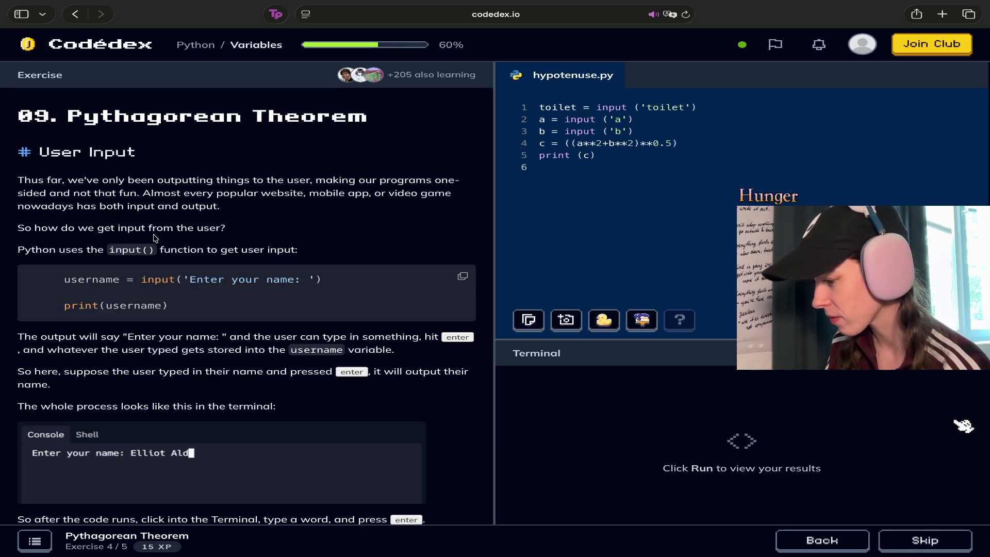
pyautogui.click(686, 15)
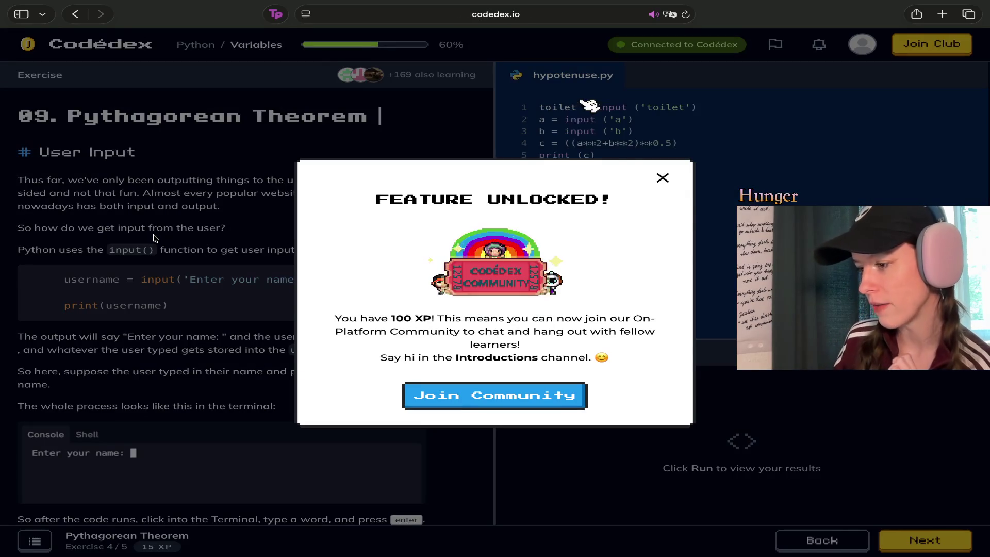
# Close the Feature Unlocked dialog, run hypotenuse.py to show the toilet prompt, and select lines 2–5.
pyautogui.click(662, 180)
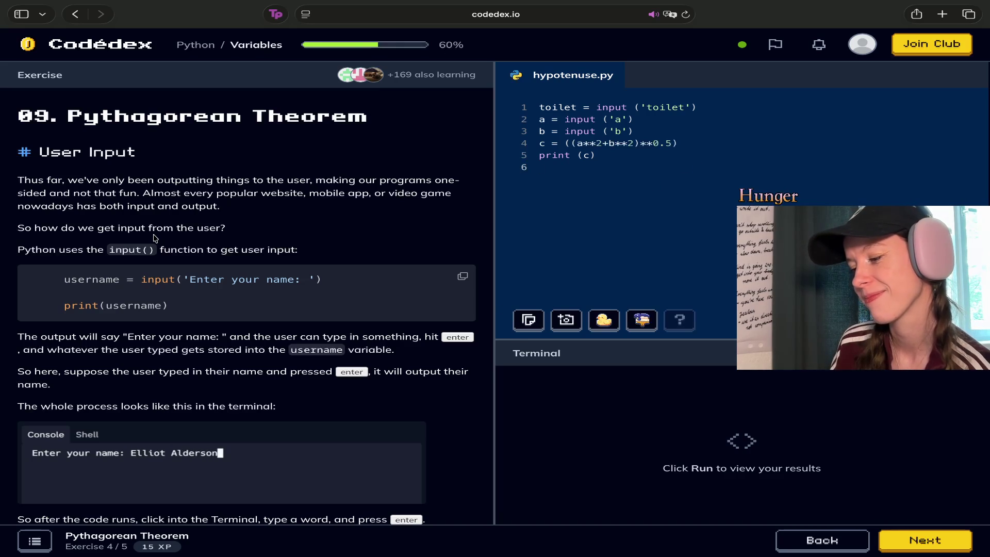
pyautogui.press('super+Return')
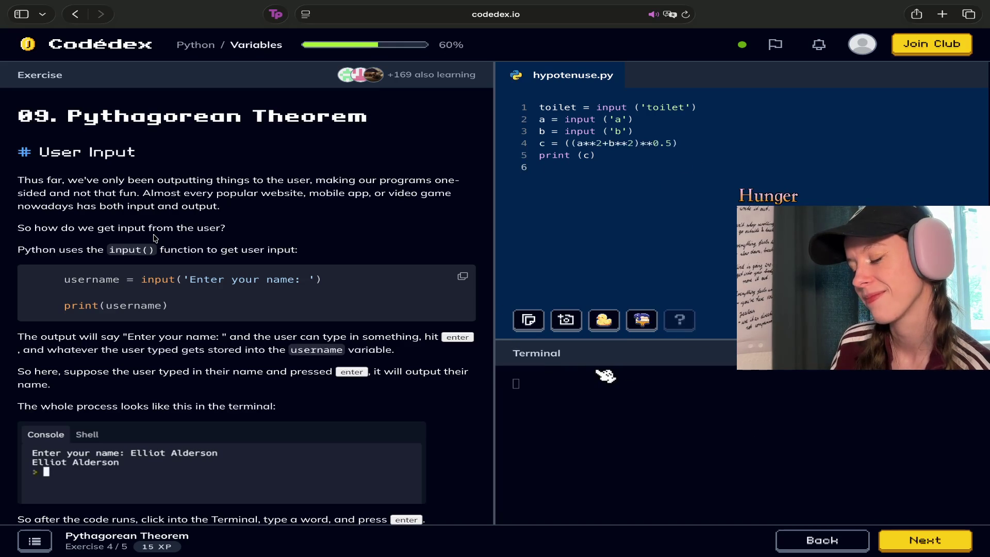
pyautogui.click(646, 165)
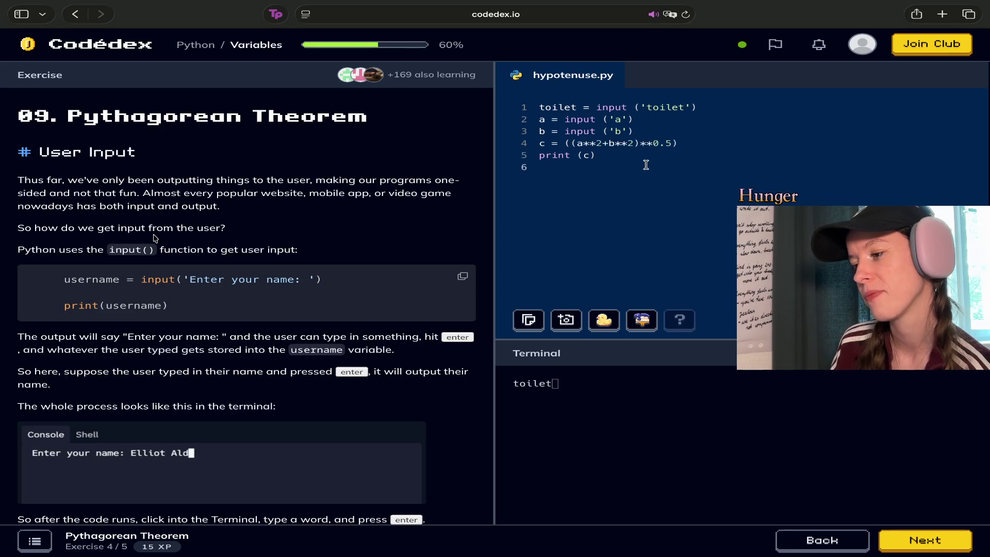
pyautogui.moveTo(605, 166); pyautogui.dragTo(543, 123)
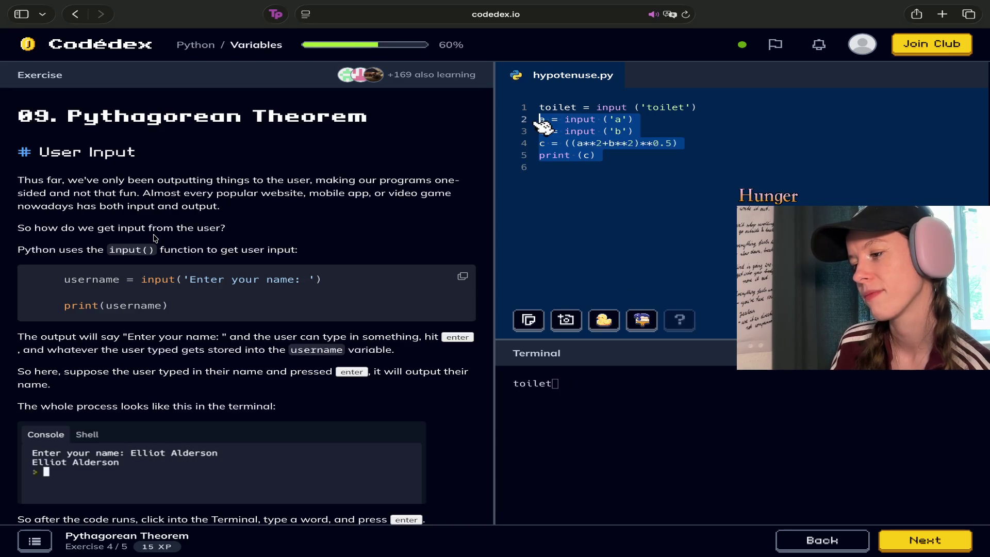
# Answer the prompts with poop, a and b, raising a TypeError, then delete all code in hypotenuse.py.
pyautogui.write('print')
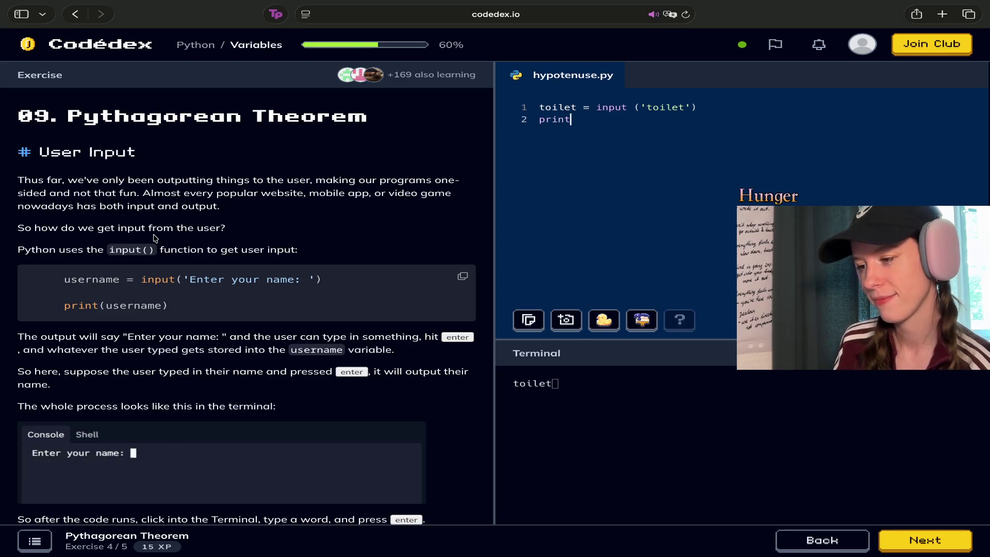
pyautogui.write(' (toilet')
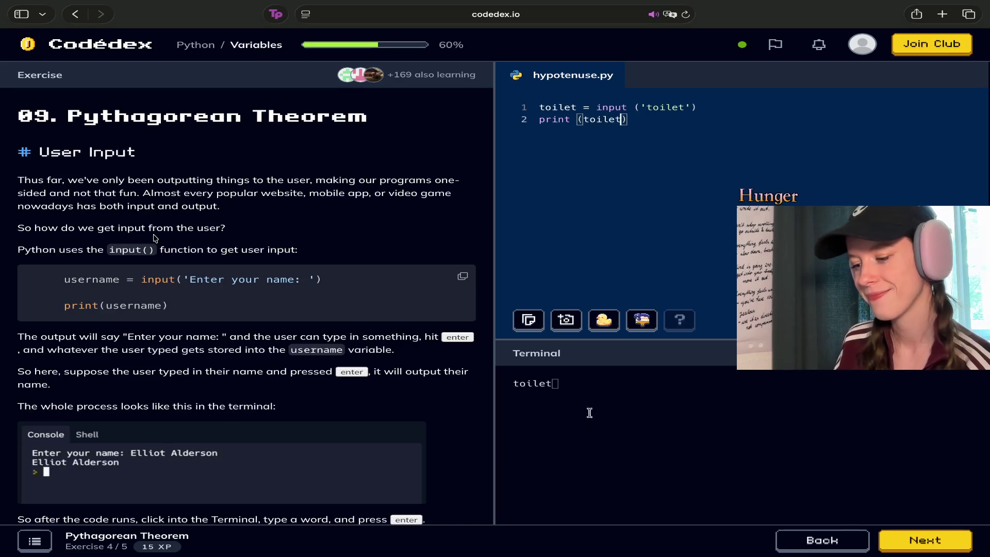
pyautogui.click(589, 410)
pyautogui.write('po')
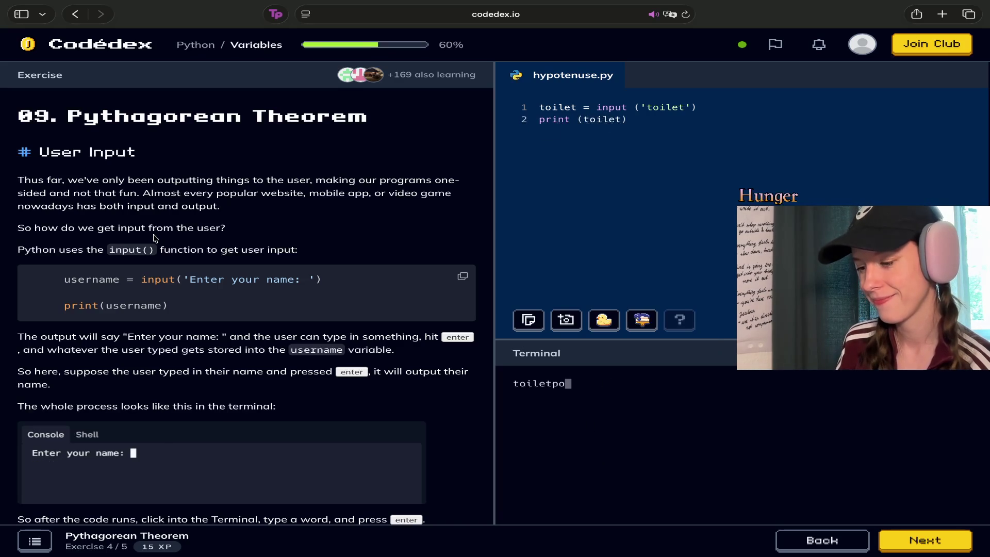
pyautogui.write('op')
pyautogui.press('Return')
pyautogui.write('a')
pyautogui.press('Return')
pyautogui.write('b')
pyautogui.press('Return')
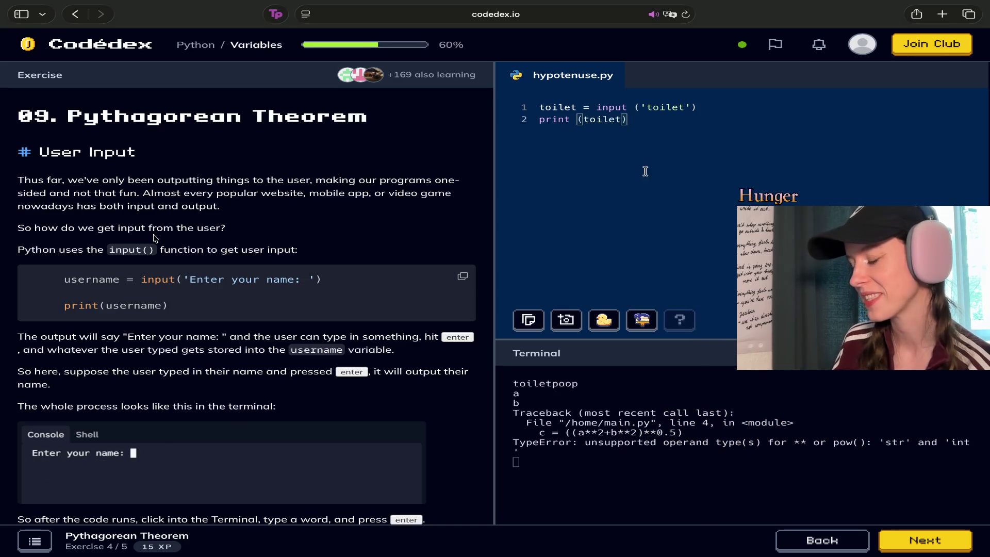
pyautogui.moveTo(644, 170); pyautogui.dragTo(541, 101)
pyautogui.press('BackSpace')
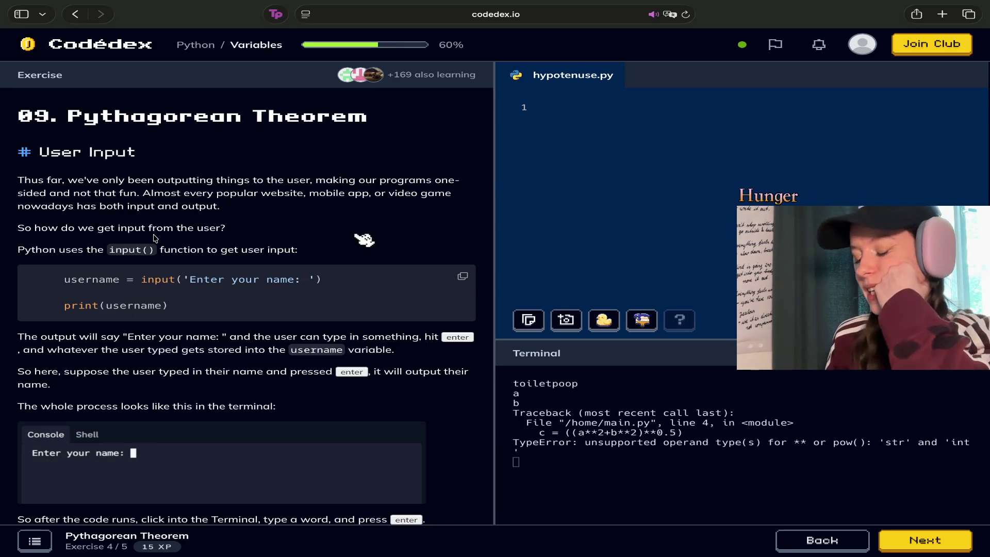
# Open the Hint stating square root equals power 0.5, read it, and return to line 1 of the editor.
pyautogui.scroll(-10, 392, 309)
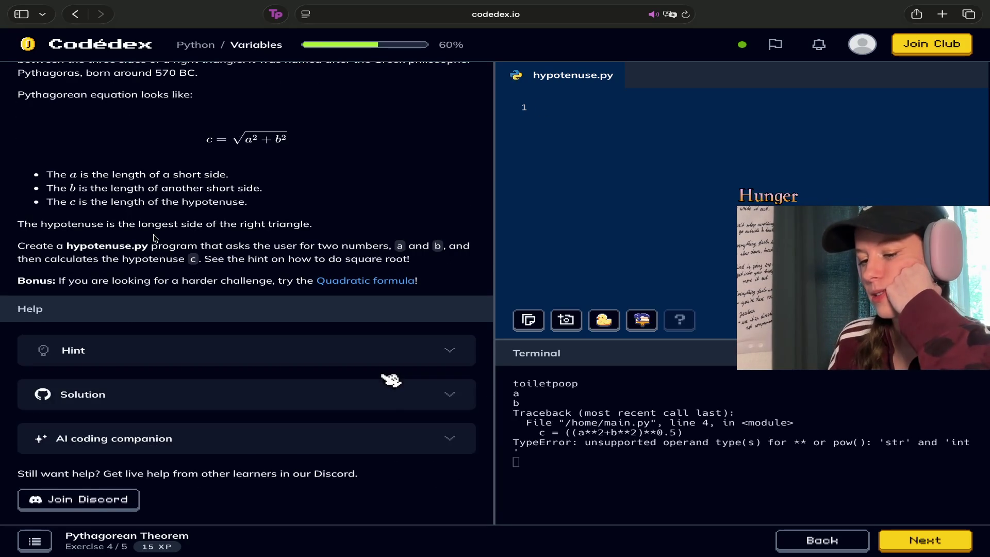
pyautogui.click(283, 357)
pyautogui.scroll(-2, 283, 356)
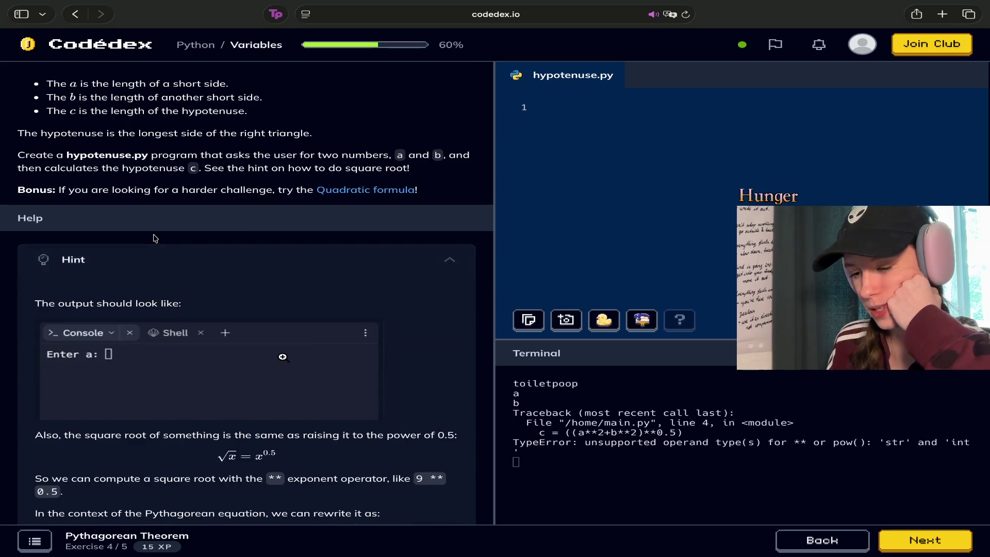
pyautogui.scroll(-2, 155, 238)
pyautogui.moveTo(144, 164)
pyautogui.mouseDown()
pyautogui.moveTo(186, 250)
pyautogui.moveTo(335, 419)
pyautogui.mouseUp()
pyautogui.click(335, 433)
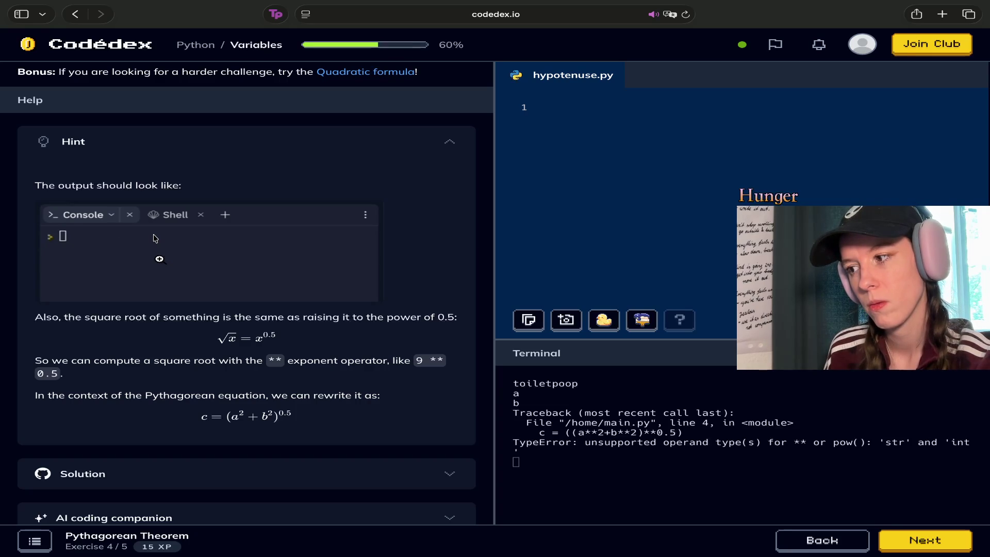
pyautogui.scroll(15, 155, 238)
pyautogui.click(606, 113)
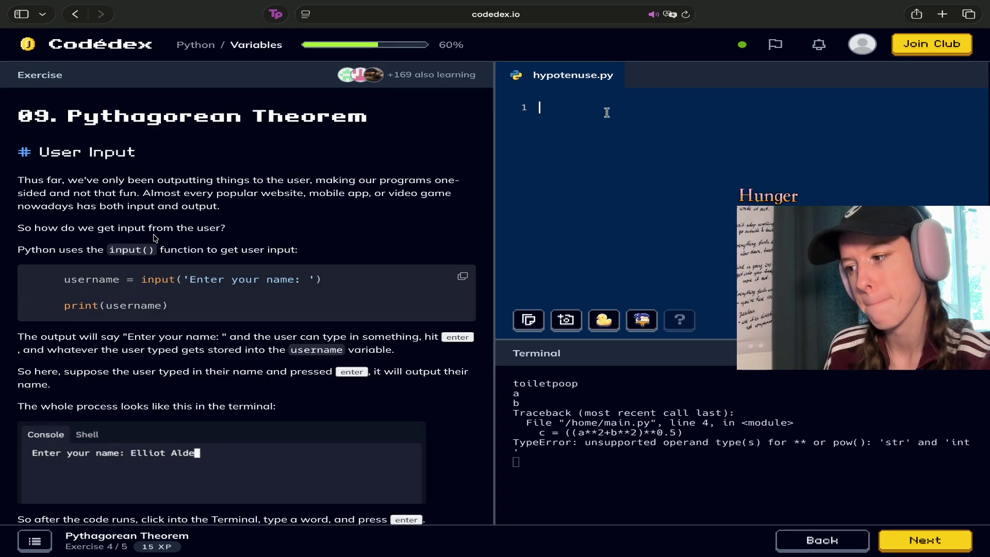
# Write a = input ('Enter a: ') and b = input ('Enter b: ') on lines 1–2, leaving line 3 ready for c.
pyautogui.write('input')
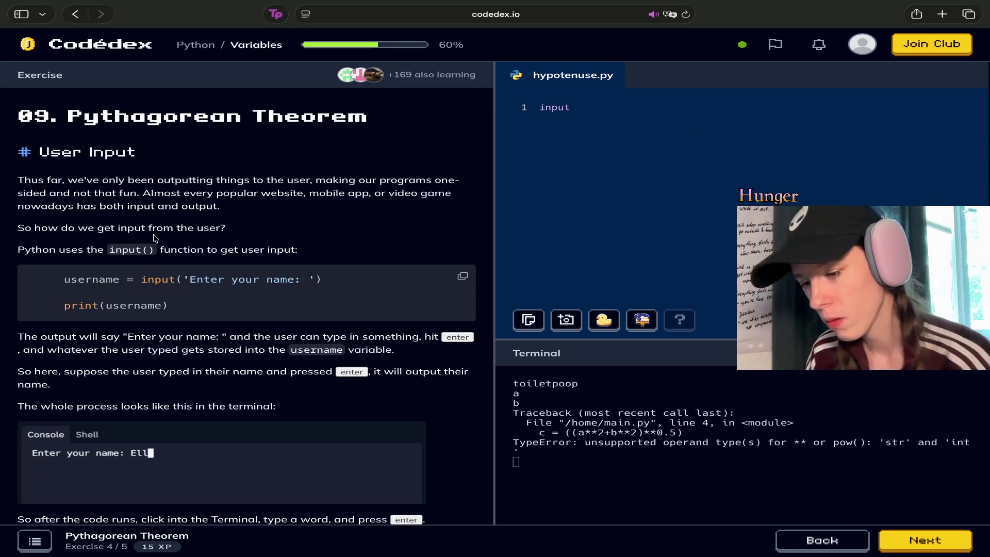
pyautogui.press('Left')
pyautogui.press('Left')
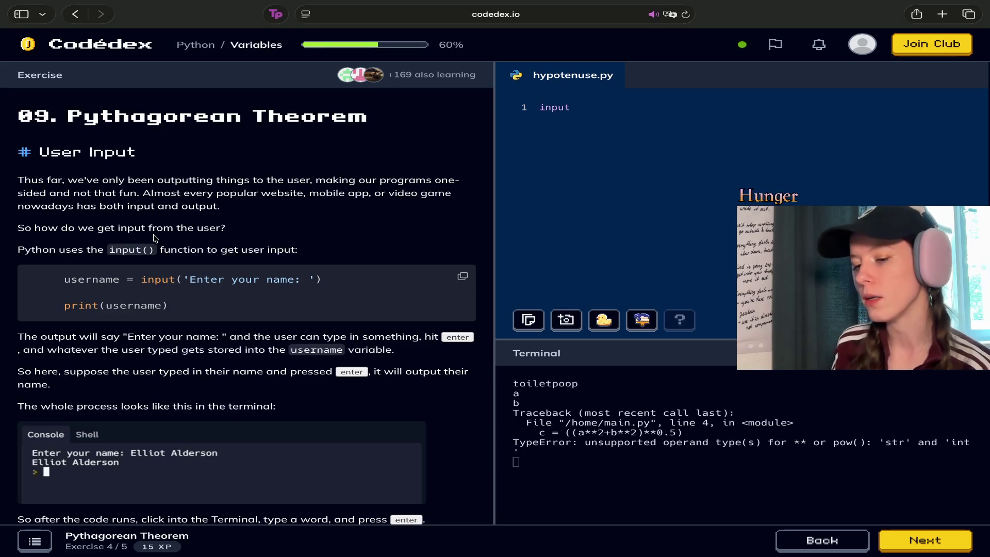
pyautogui.write("a = input ('Enter a")
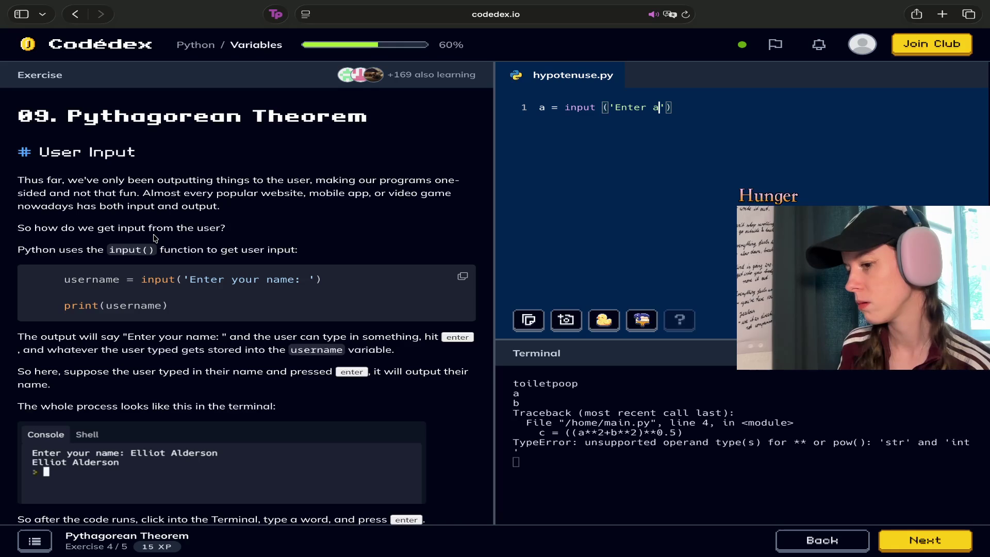
pyautogui.write(':')
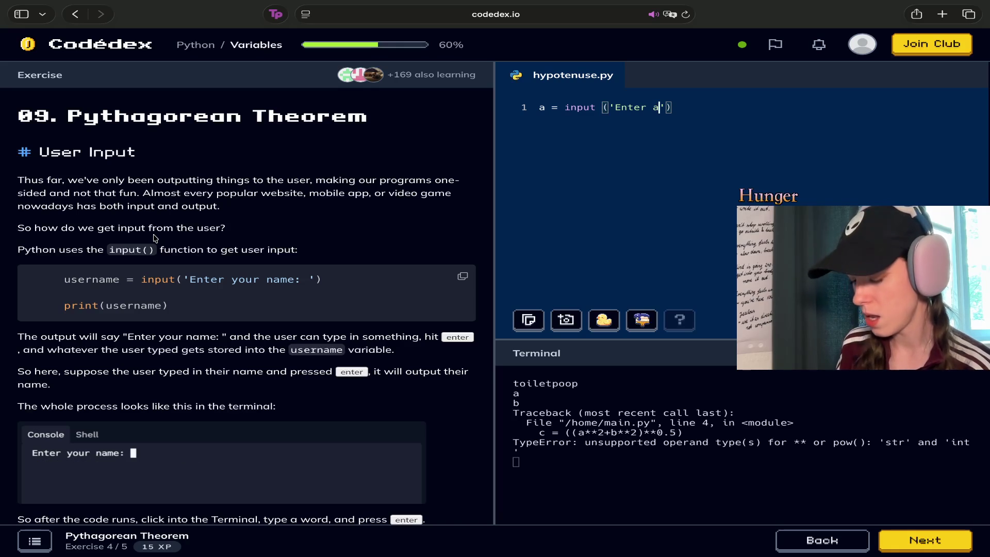
pyautogui.press('Return')
pyautogui.write('b =')
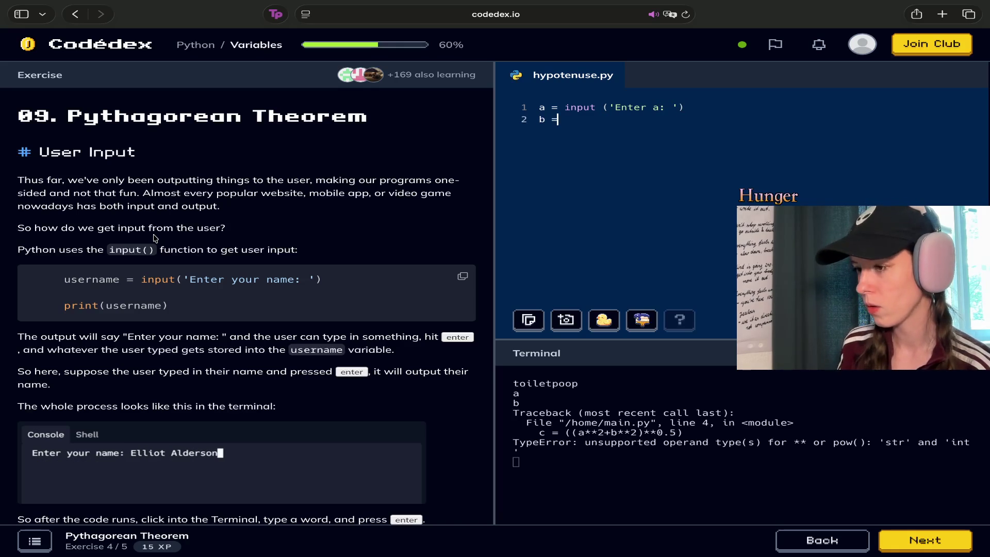
pyautogui.write('input (')
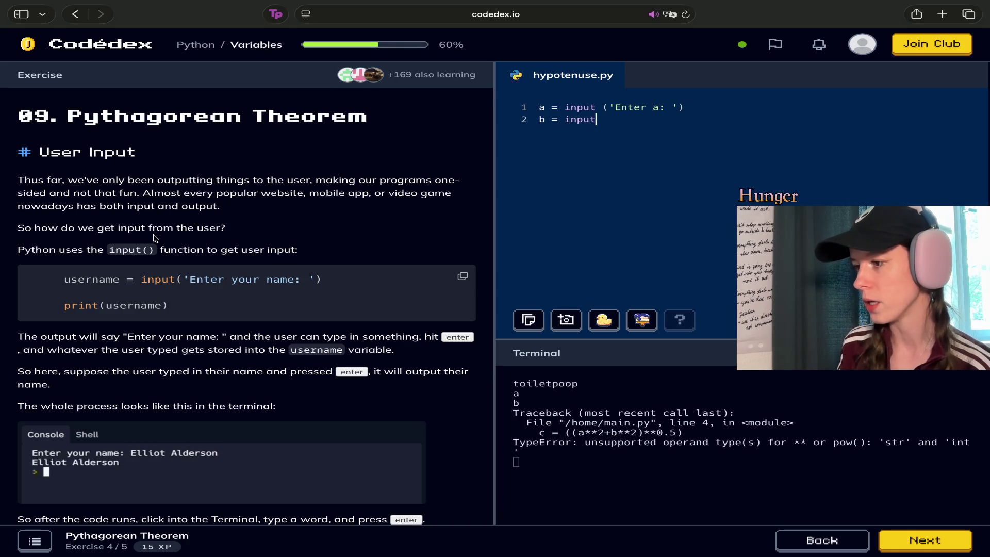
pyautogui.write("'Enter")
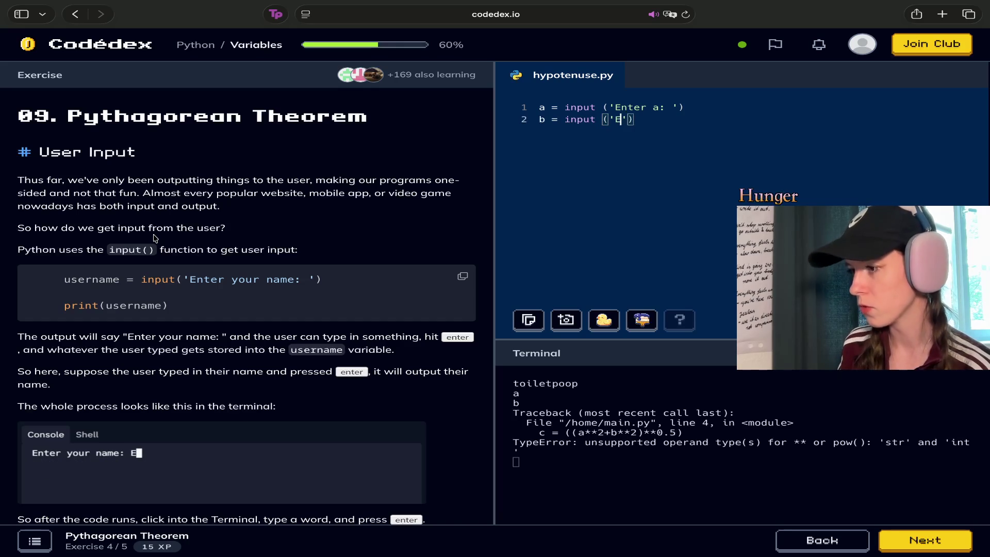
pyautogui.write(' b:')
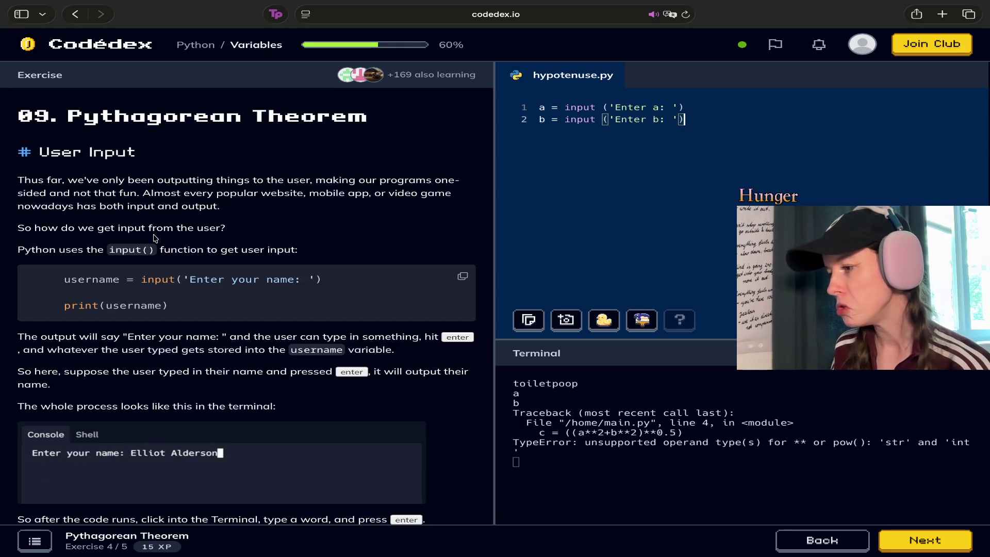
pyautogui.press('Return')
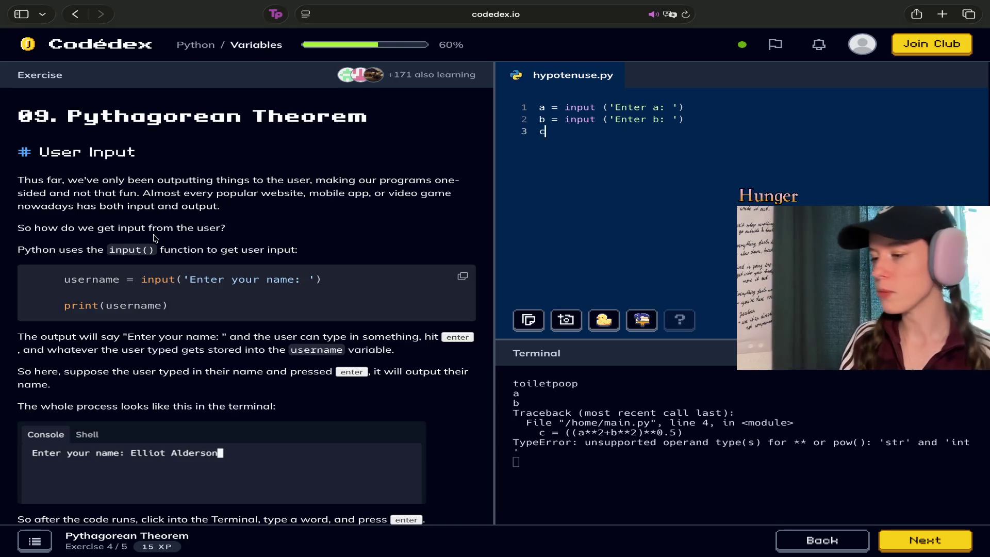
# Begin line 3 with c = ((print(a)), fixing the misspelled print.
pyautogui.write('c')
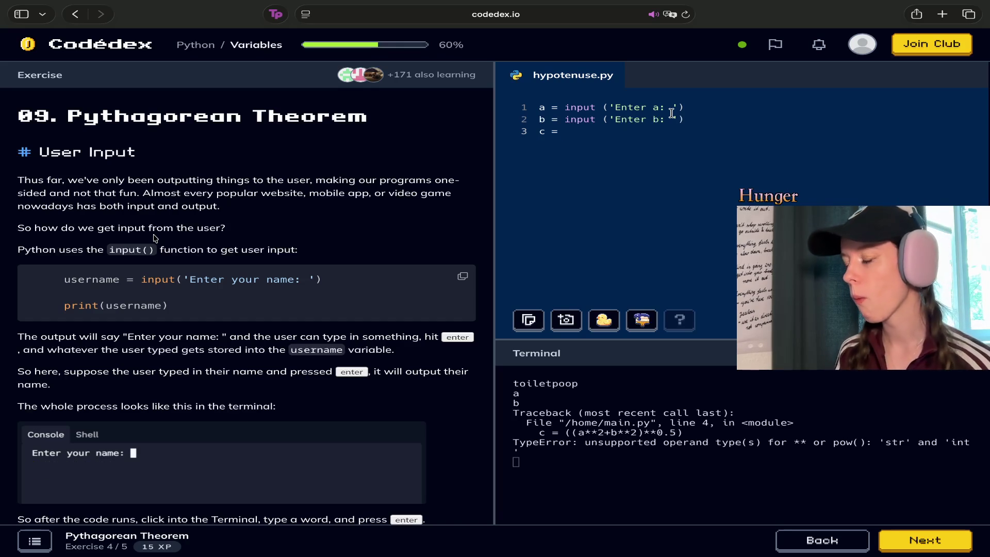
pyautogui.press('Left')
pyautogui.press('Left')
pyautogui.press('Left')
pyautogui.press('Right')
pyautogui.press('Right')
pyautogui.press('Right')
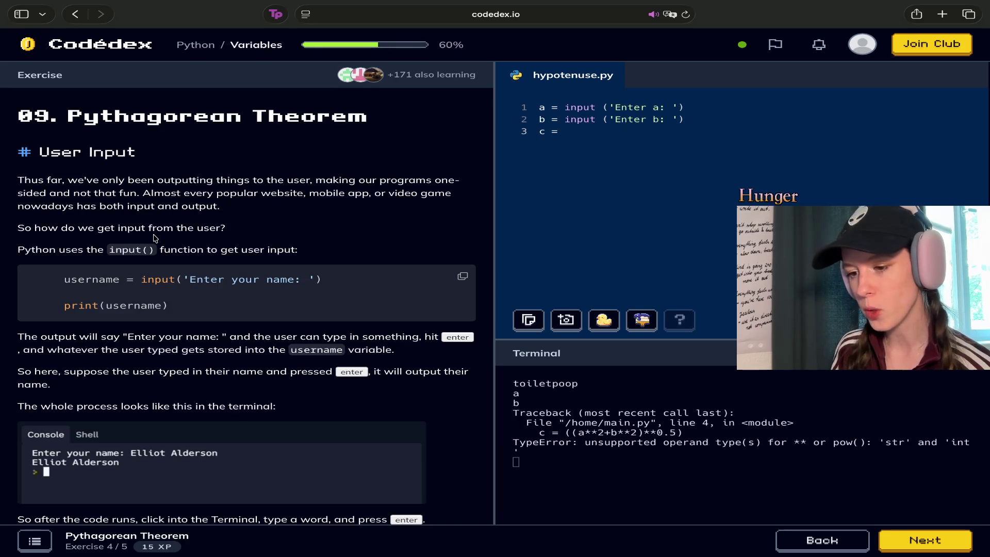
pyautogui.write('((pir')
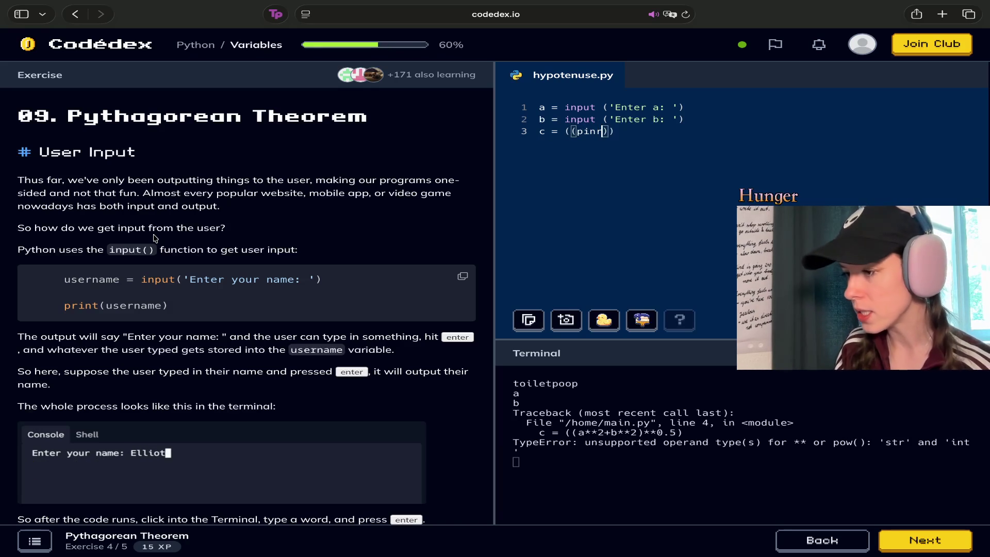
pyautogui.press('BackSpace')
pyautogui.press('BackSpace')
pyautogui.write('rint')
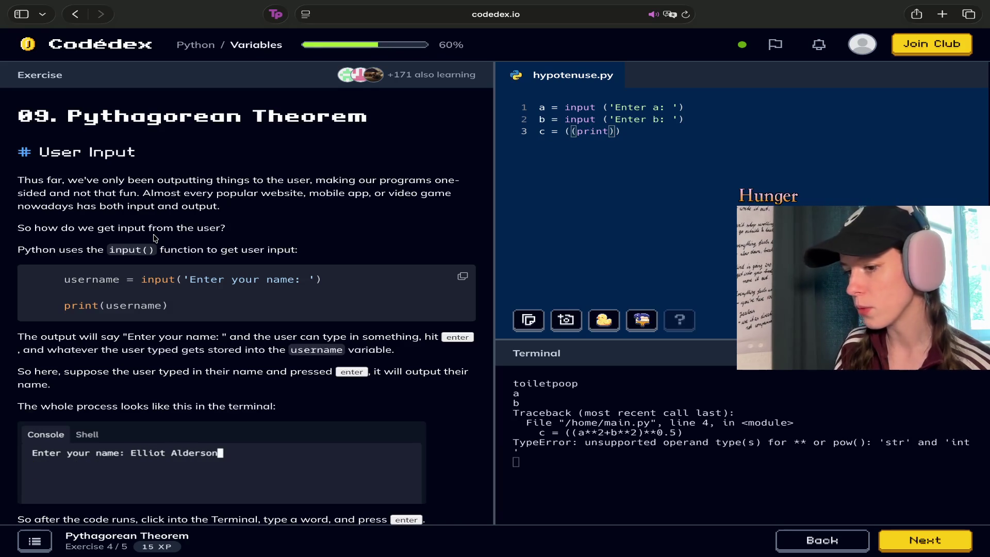
pyautogui.write('(a')
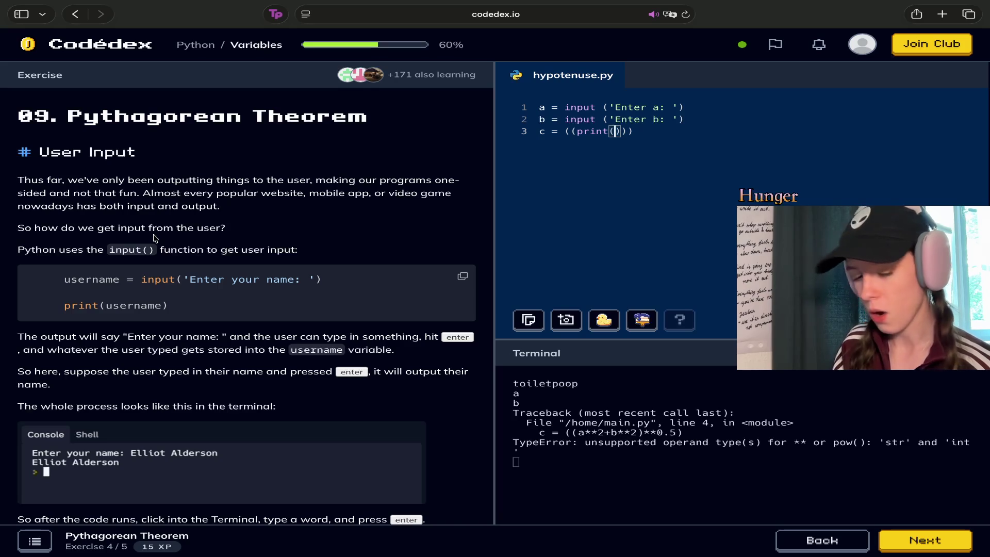
pyautogui.write(')')
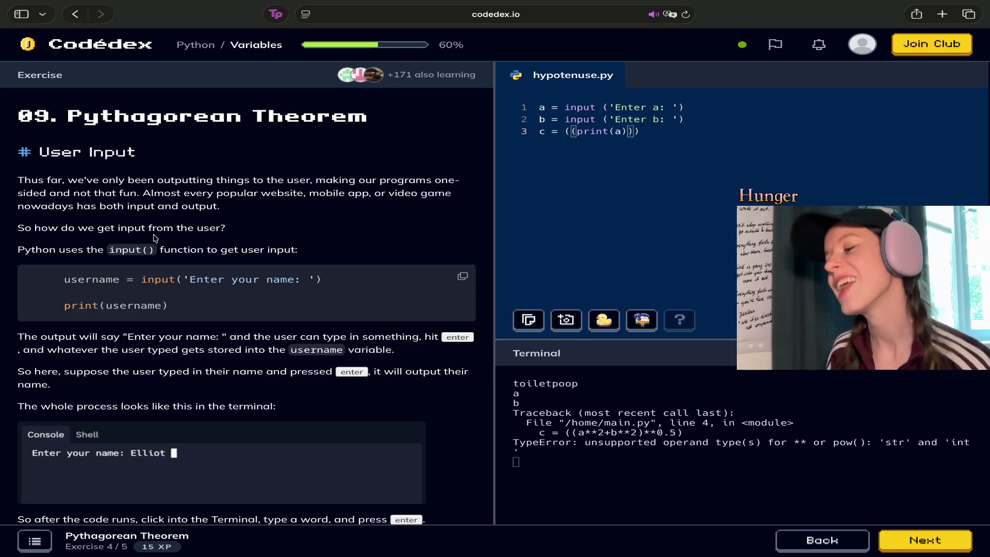
# Paste the copied formula twice, undo both pastes, and add a closing parenthesis.
pyautogui.write('c = int ((a**2+b**2)**0.5)')
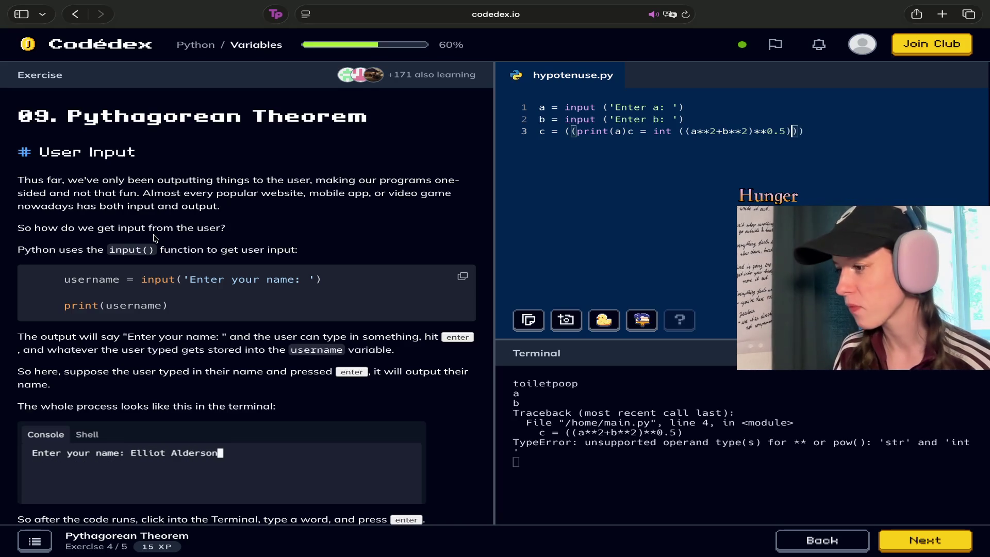
pyautogui.write('c = int ((a**2+b**2)**0.5)')
pyautogui.press('super+z')
pyautogui.press('super+z')
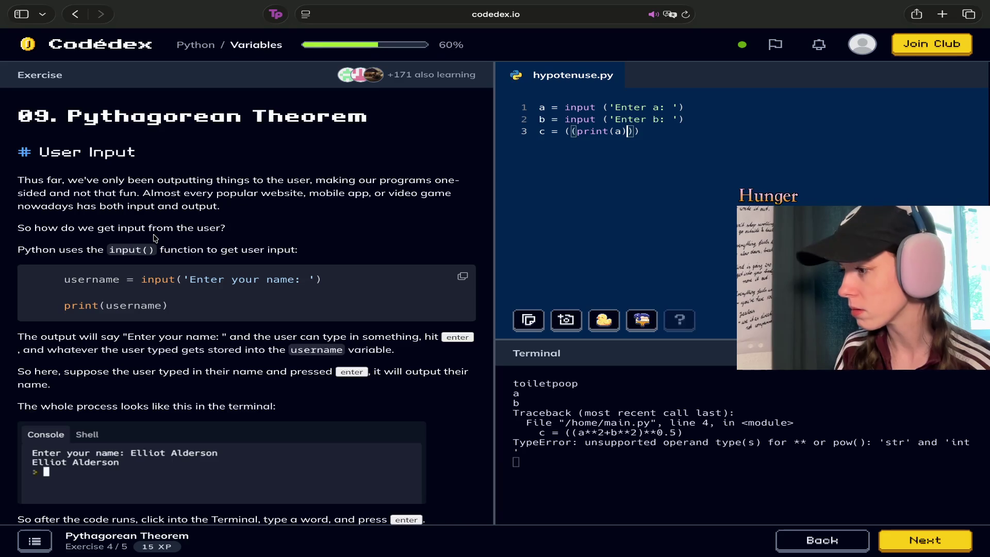
pyautogui.press('super+z')
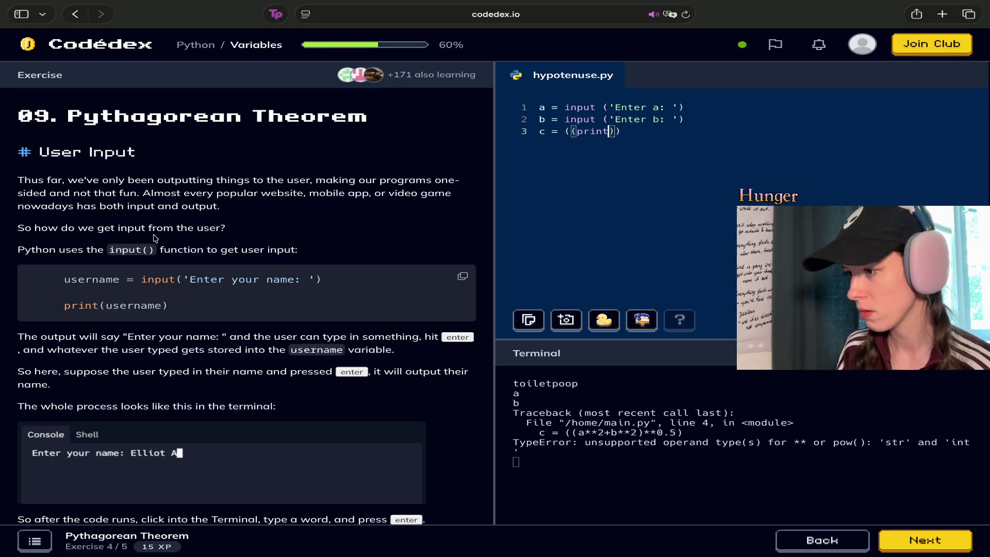
pyautogui.write('(a')
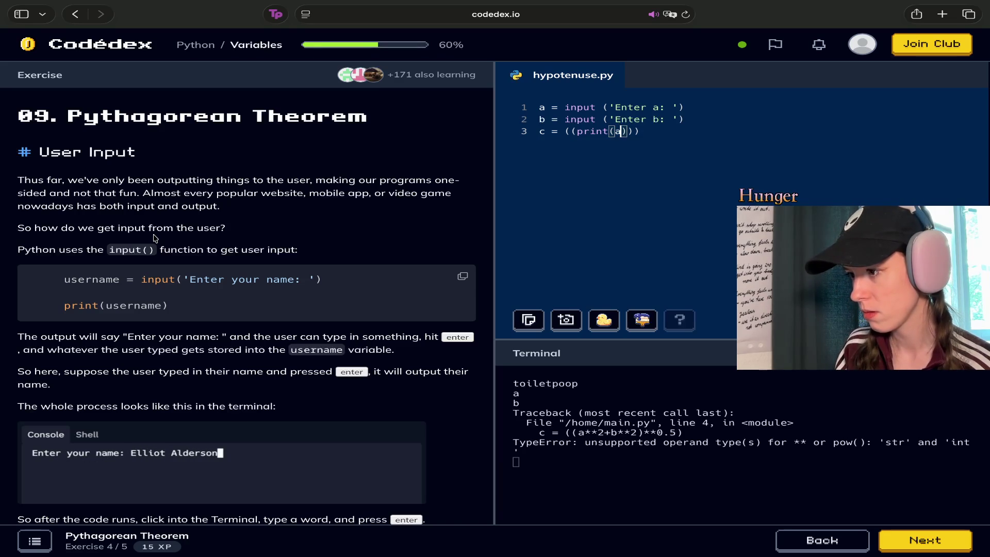
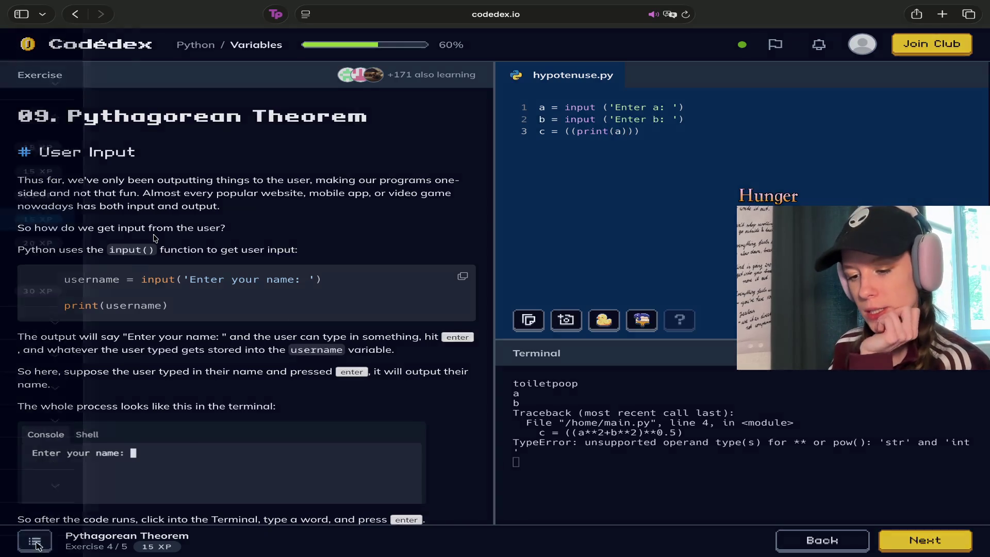
# Switch to Exercise 06 Data Types from the course outline and scroll through its lesson.
pyautogui.click(36, 541)
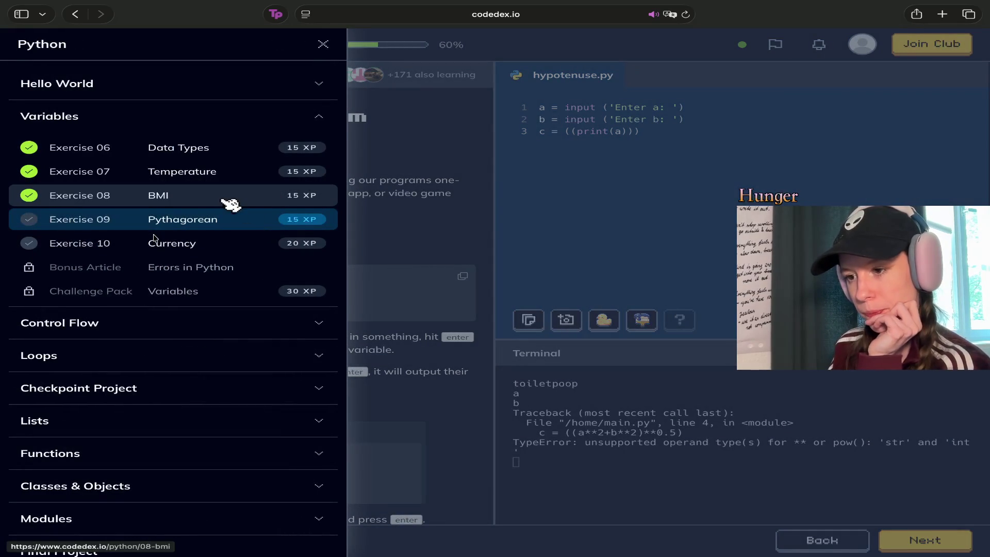
pyautogui.click(201, 153)
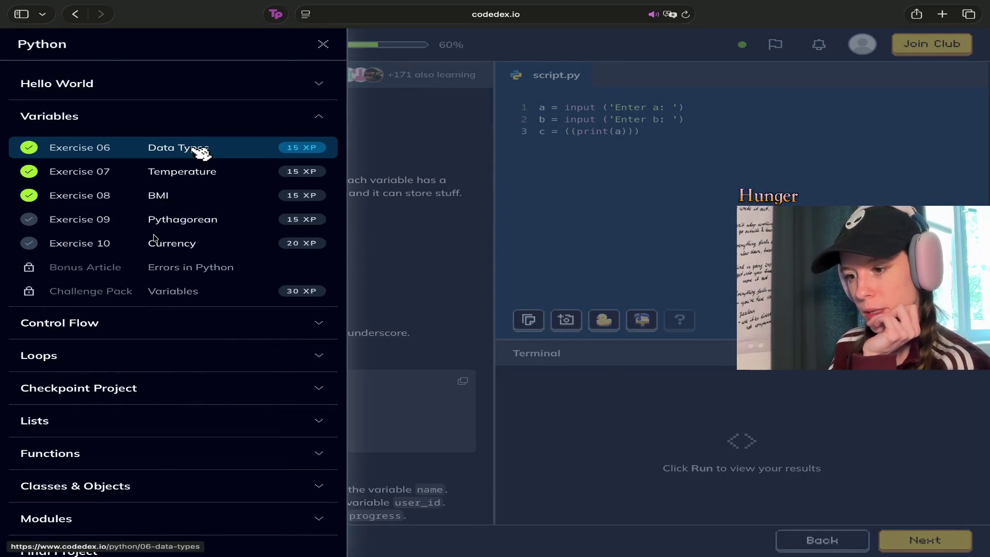
pyautogui.scroll(-5, 155, 239)
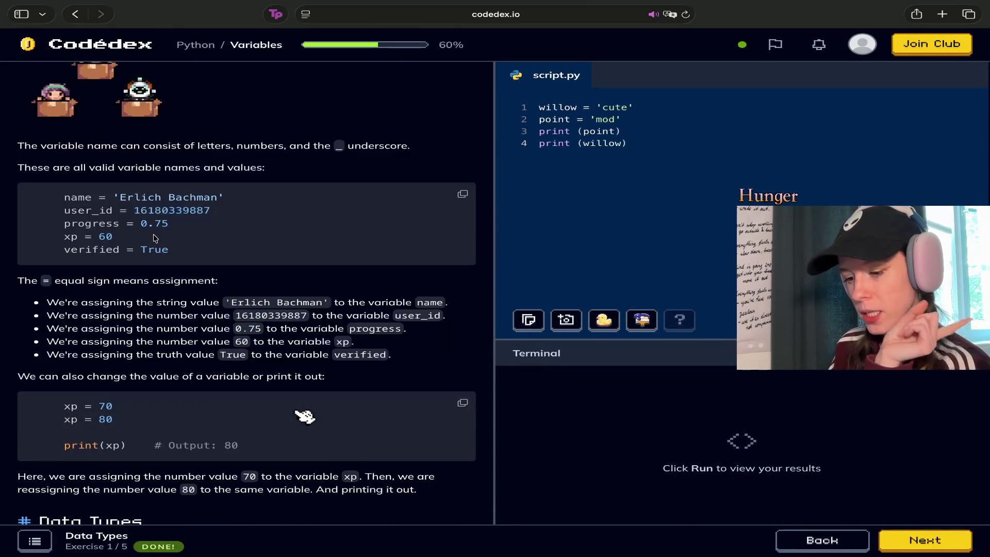
pyautogui.scroll(-6, 155, 238)
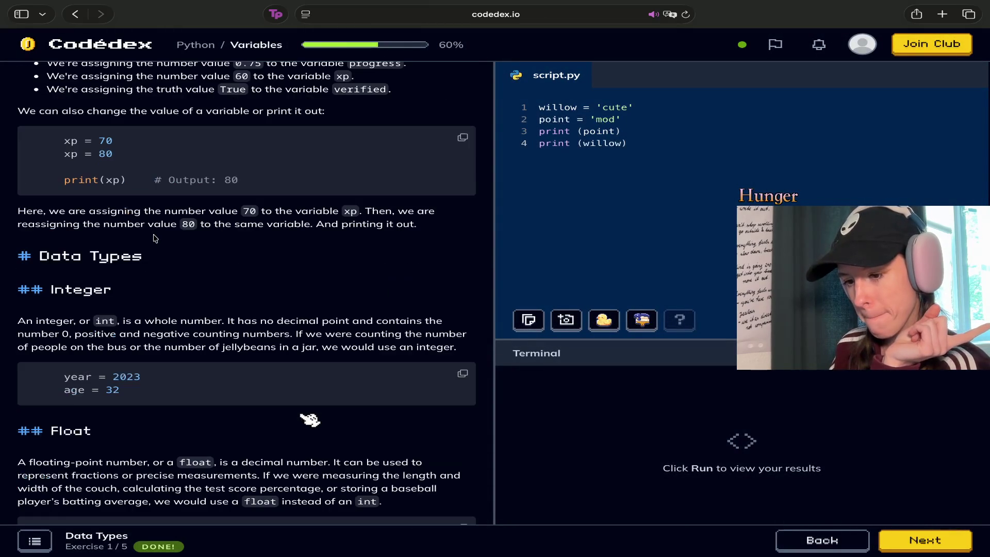
pyautogui.scroll(-5, 155, 238)
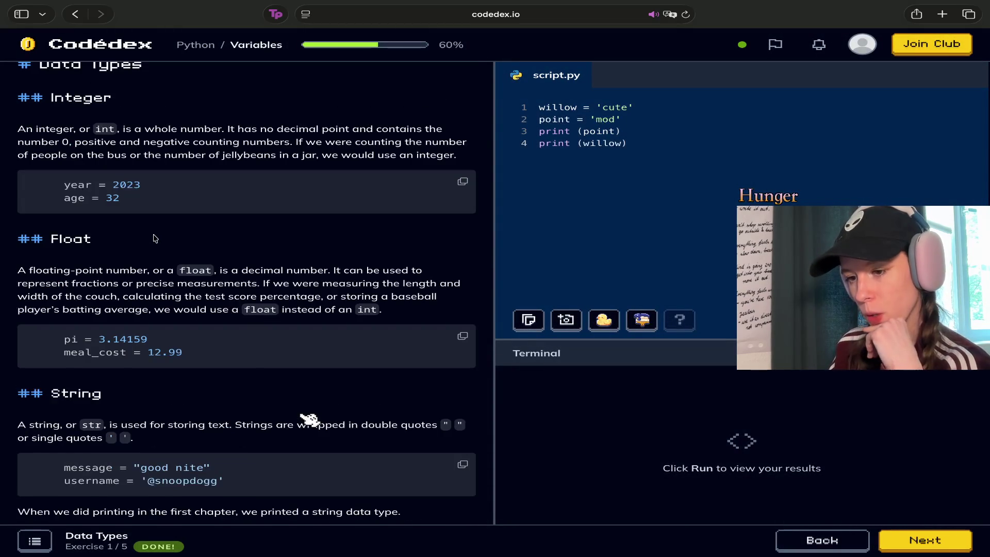
pyautogui.scroll(2, 155, 238)
pyautogui.scroll(2, 155, 238)
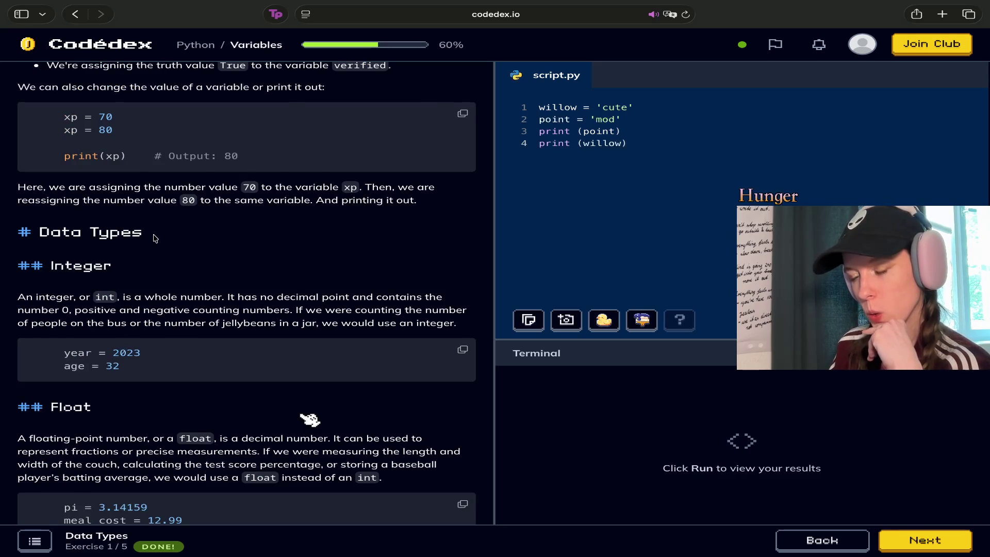
pyautogui.scroll(4, 155, 238)
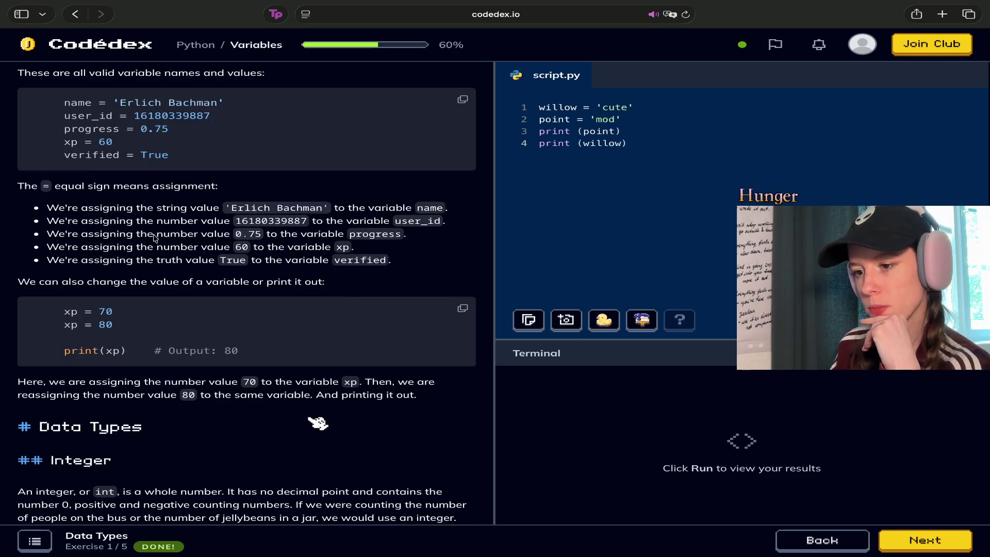
pyautogui.scroll(2, 155, 238)
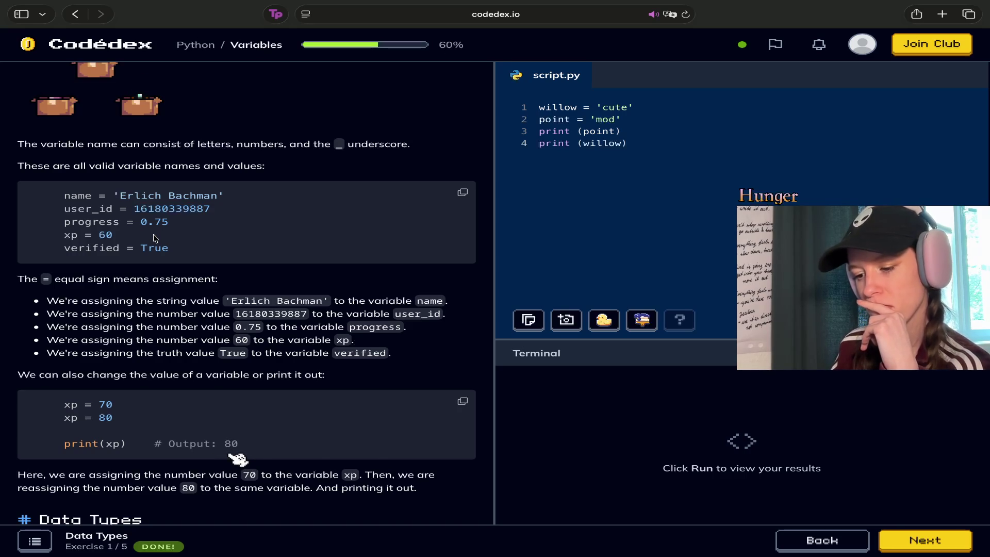
pyautogui.scroll(-3, 233, 457)
pyautogui.scroll(-3, 233, 456)
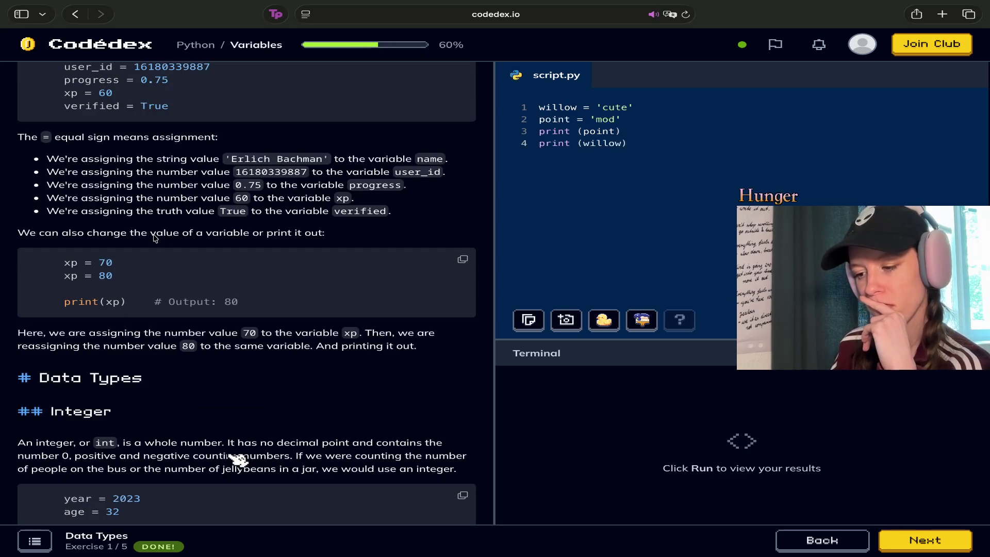
# Highlight the lesson passages on assigning xp values, reassigning 80, and the String definition.
pyautogui.moveTo(80, 334)
pyautogui.mouseDown()
pyautogui.moveTo(235, 345)
pyautogui.moveTo(260, 336)
pyautogui.moveTo(424, 338)
pyautogui.mouseUp()
pyautogui.click(431, 340)
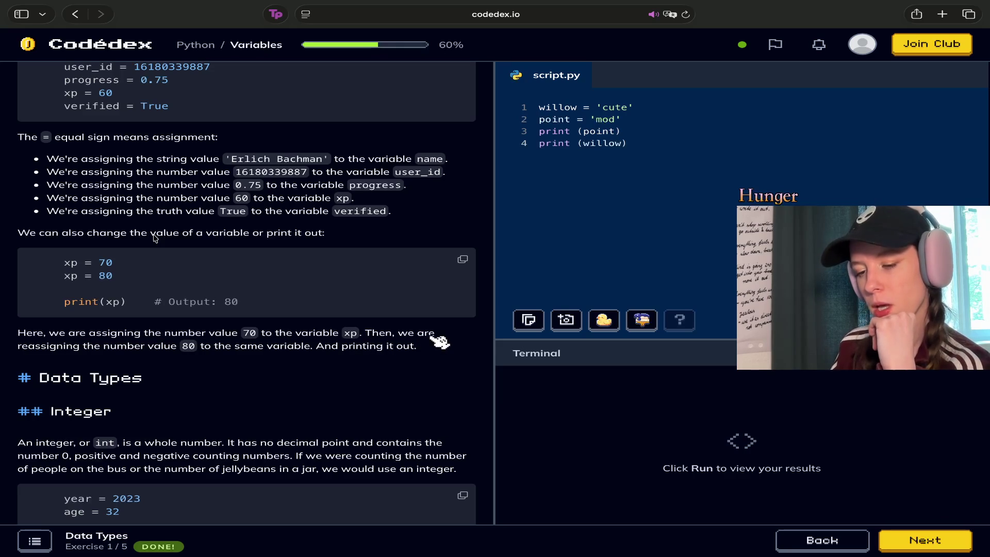
pyautogui.moveTo(112, 348)
pyautogui.mouseDown()
pyautogui.moveTo(288, 361)
pyautogui.moveTo(420, 355)
pyautogui.mouseUp()
pyautogui.click(428, 356)
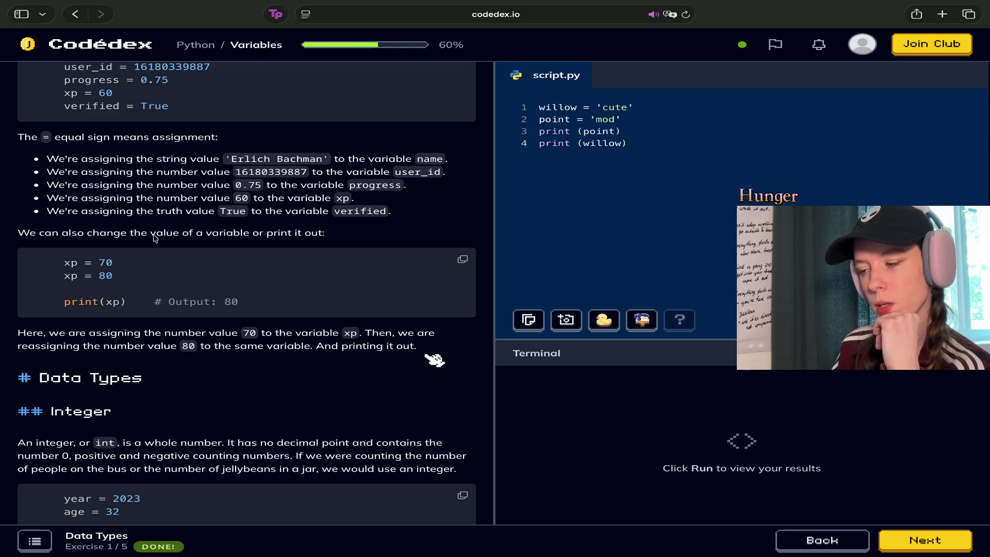
pyautogui.scroll(-2, 187, 436)
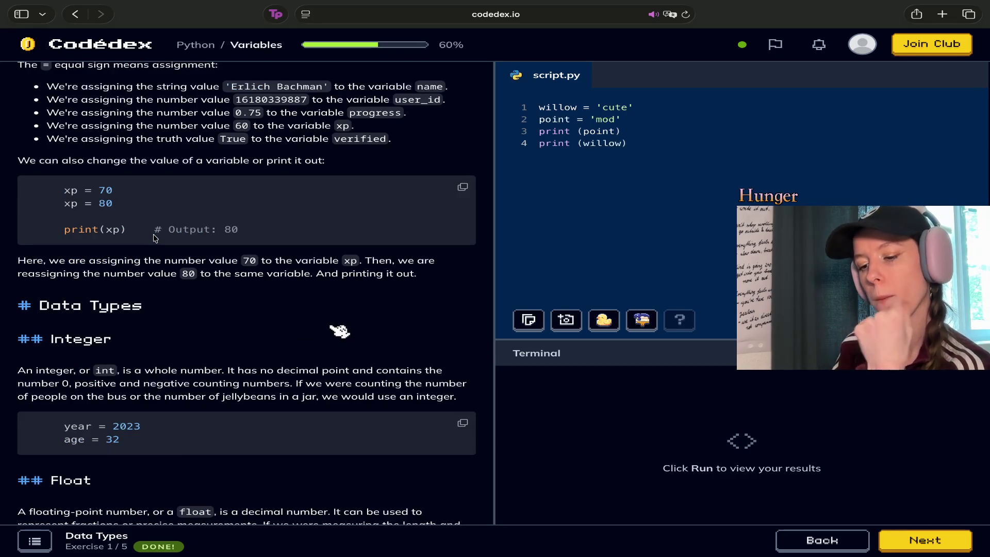
pyautogui.scroll(10, 258, 356)
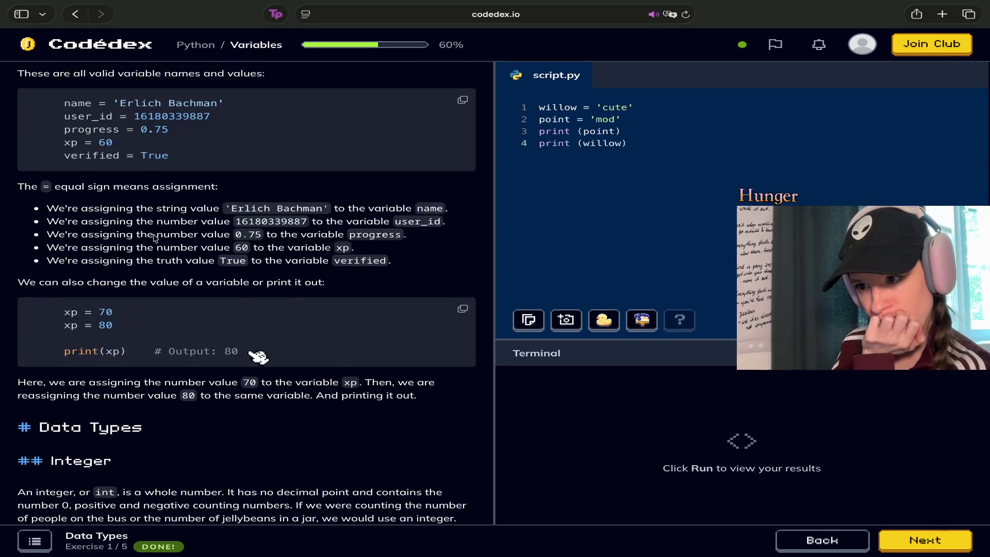
pyautogui.scroll(-15, 258, 355)
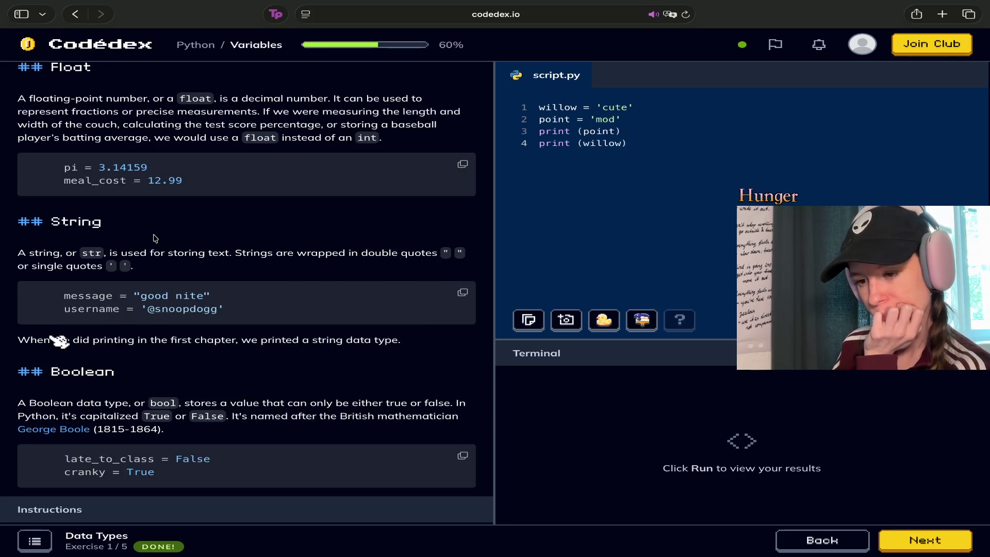
pyautogui.moveTo(44, 255); pyautogui.dragTo(163, 258)
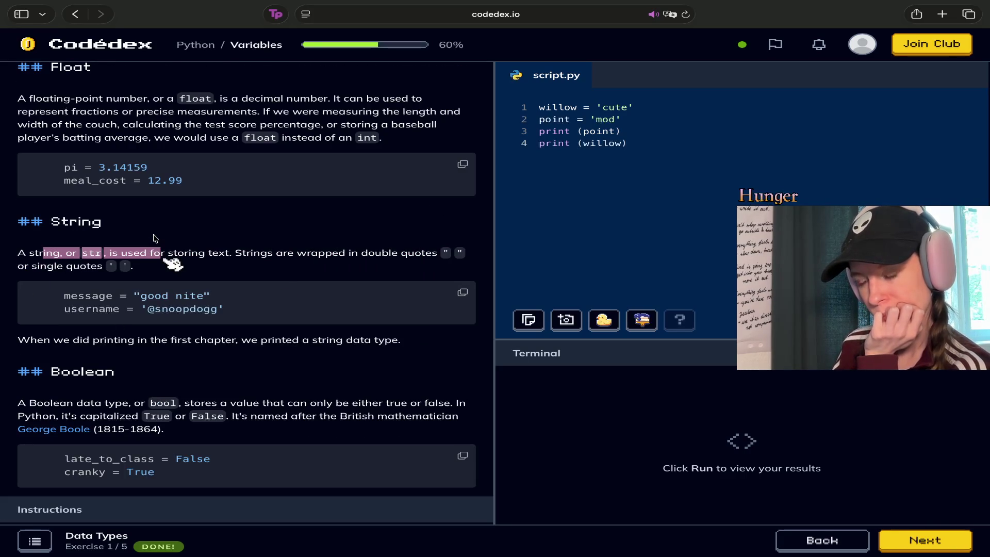
pyautogui.click(170, 263)
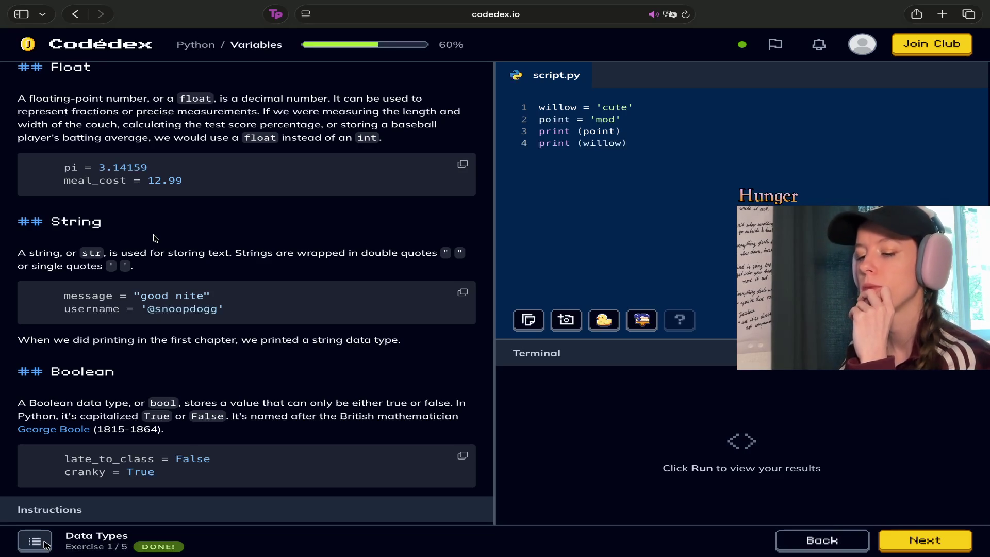
# Return to the Pythagorean Theorem exercise, delete hypotenuse.py's first line, and quote a and b in the formula.
pyautogui.click(46, 545)
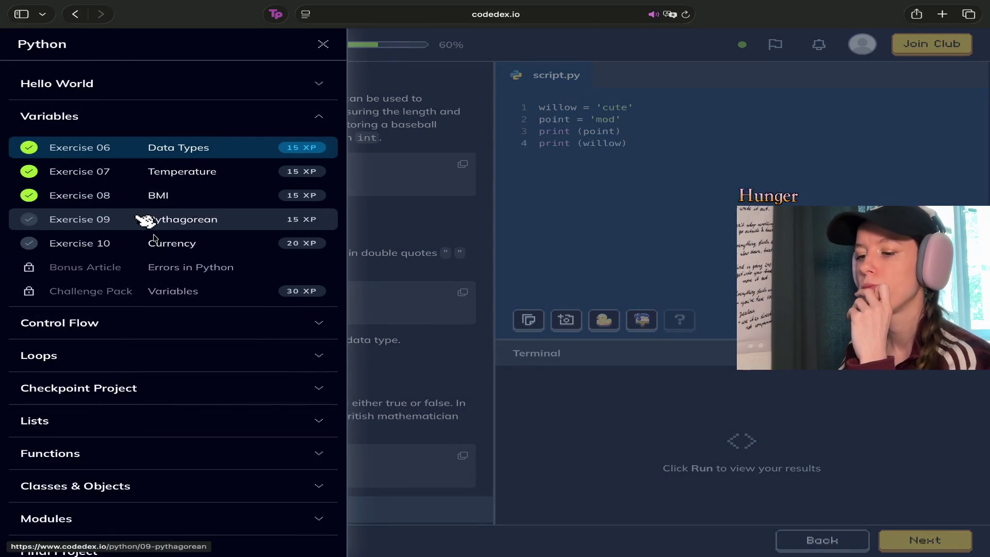
pyautogui.click(145, 221)
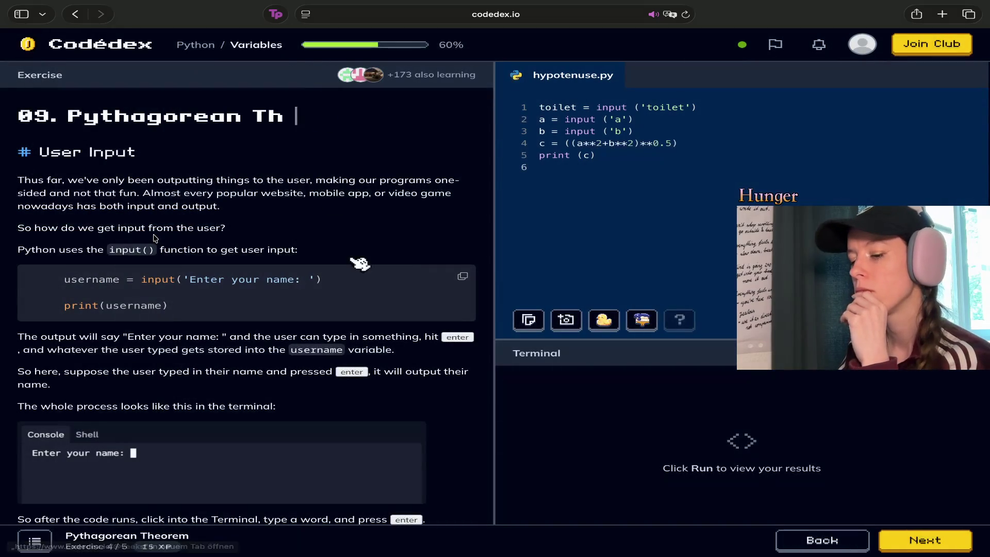
pyautogui.moveTo(695, 107); pyautogui.dragTo(519, 106)
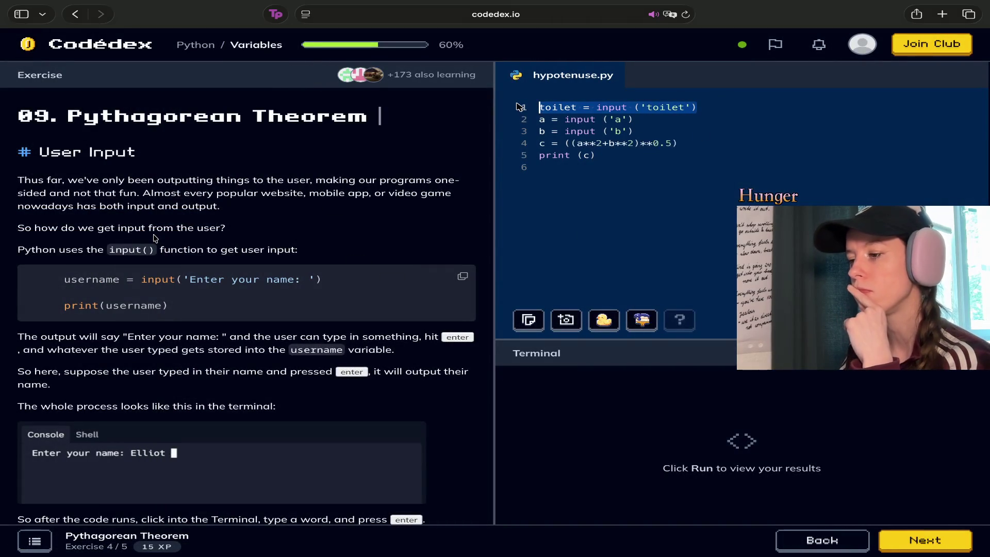
pyautogui.press('BackSpace')
pyautogui.press('Delete')
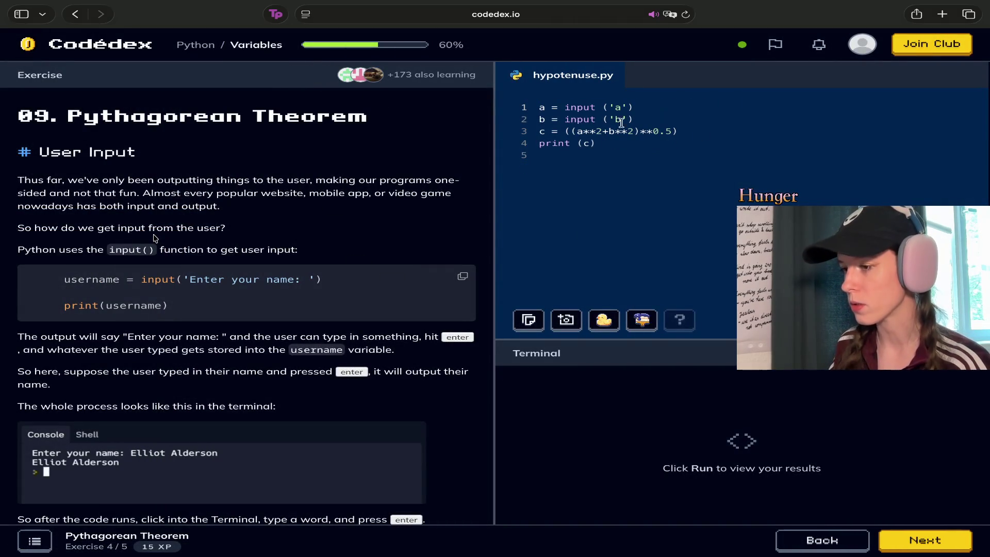
pyautogui.click(576, 131)
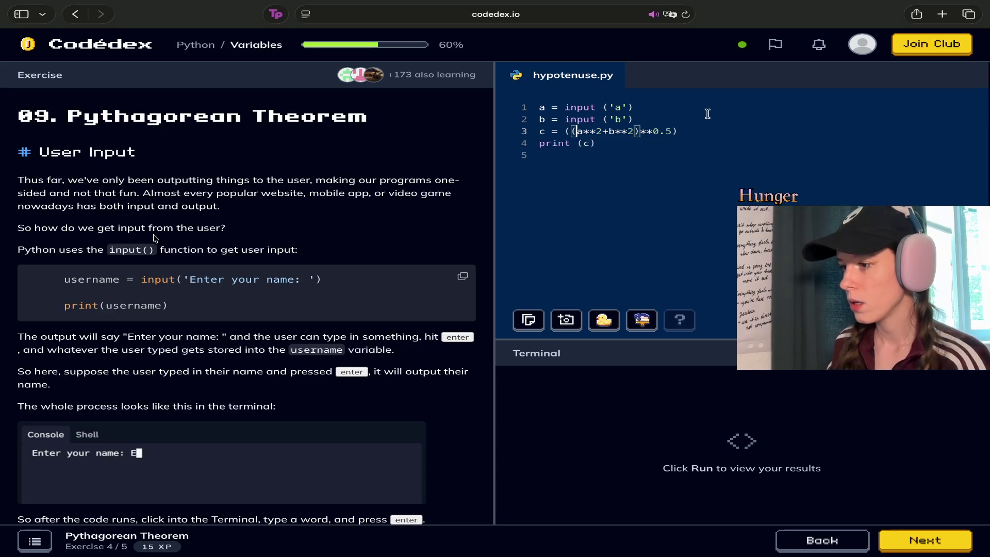
pyautogui.write("'")
pyautogui.press('Right')
pyautogui.write("'")
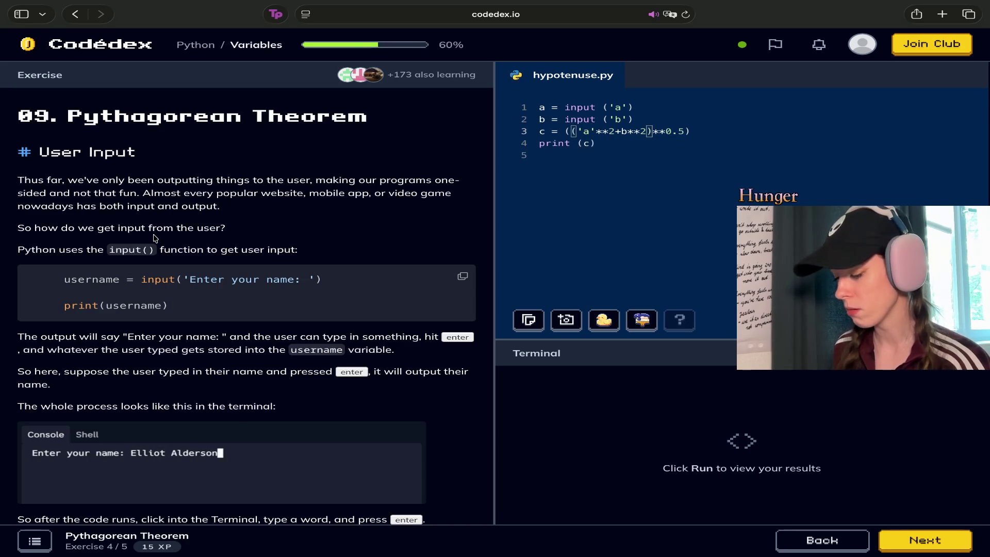
pyautogui.press('Left')
pyautogui.press('Left')
pyautogui.press('Left')
pyautogui.write("'a'")
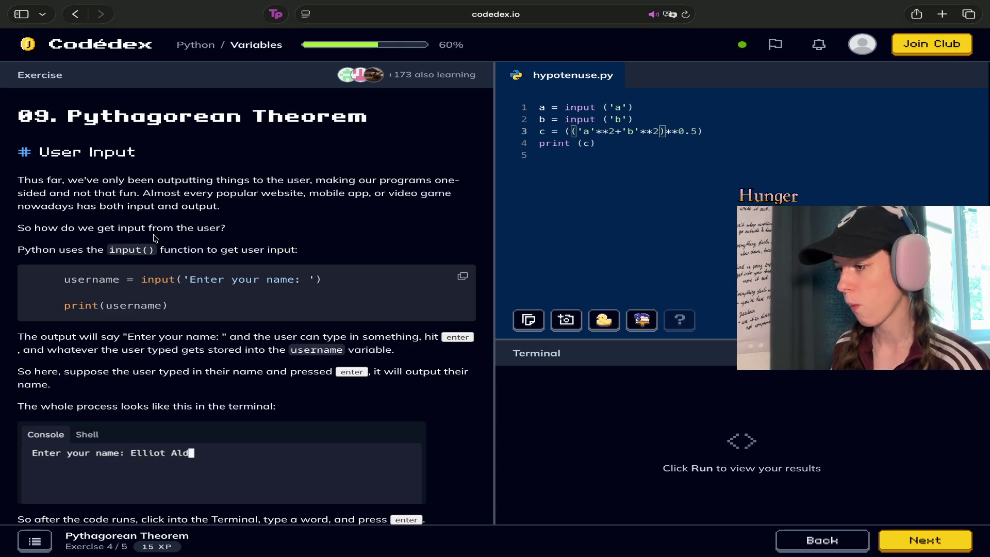
# Run hypotenuse.py with 5 for a and 2 for b, getting a str/int TypeError.
pyautogui.press('super+Return')
pyautogui.click(534, 382)
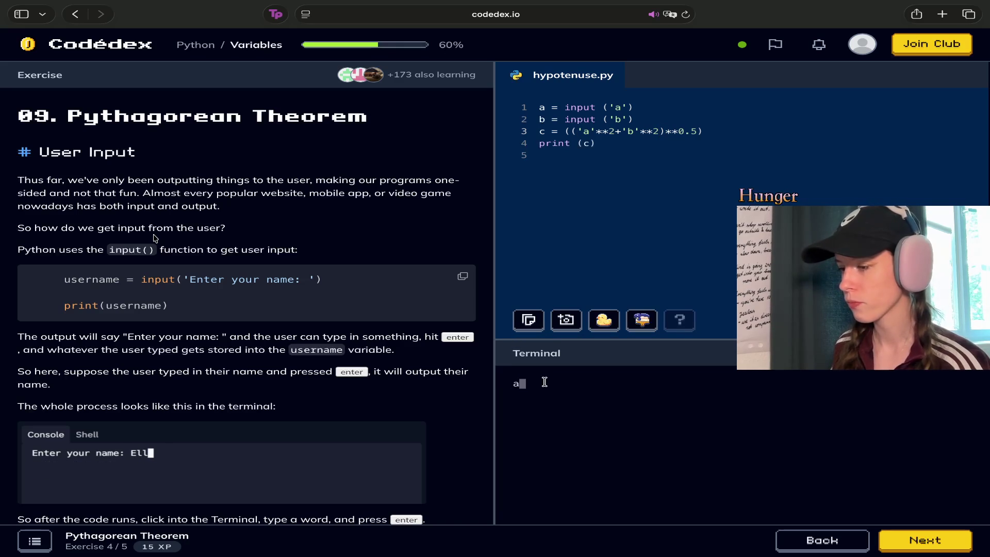
pyautogui.write('5')
pyautogui.press('Return')
pyautogui.write('2')
pyautogui.press('Return')
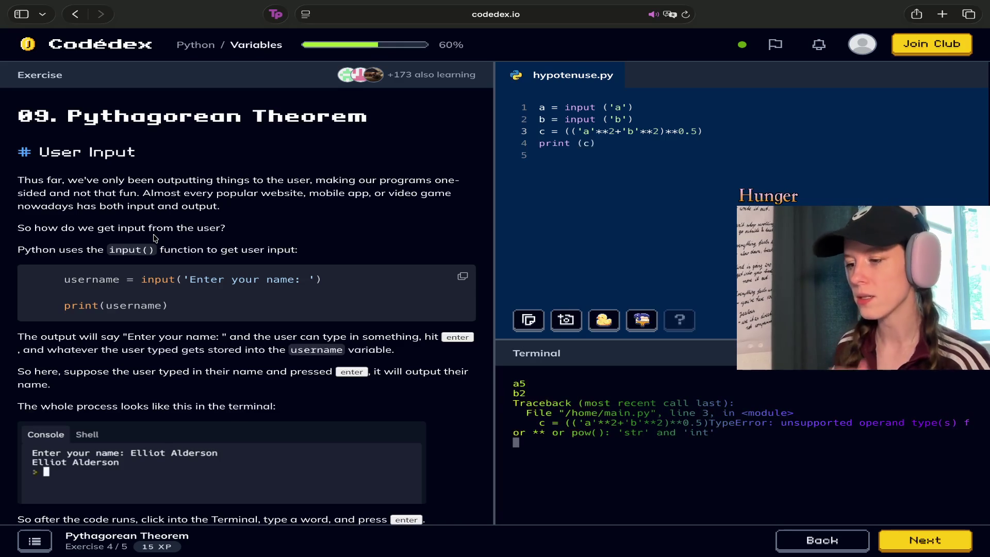
pyautogui.click(564, 131)
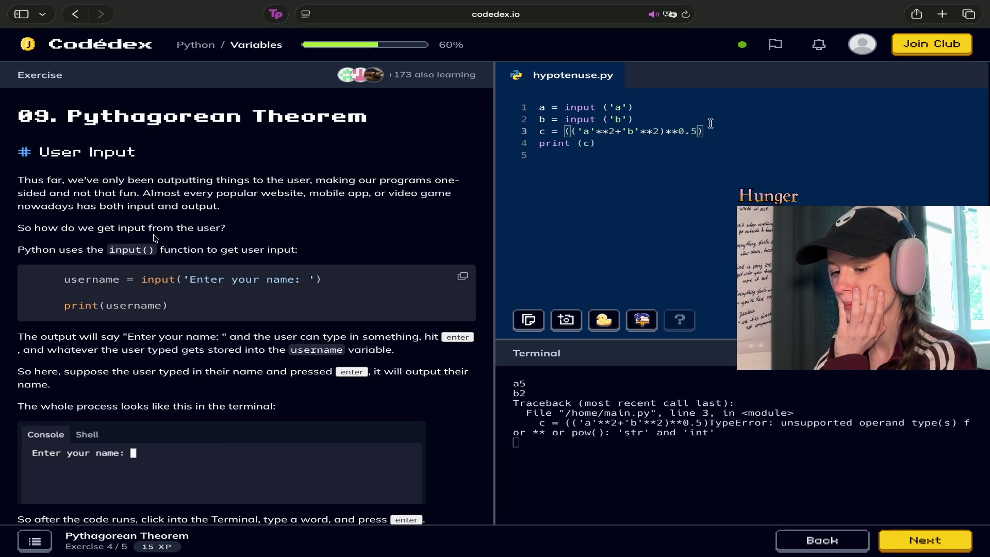
# Enclose the line 3 formula in extra parentheses, run with 5, and read the TypeError.
pyautogui.write('(')
pyautogui.click(742, 130)
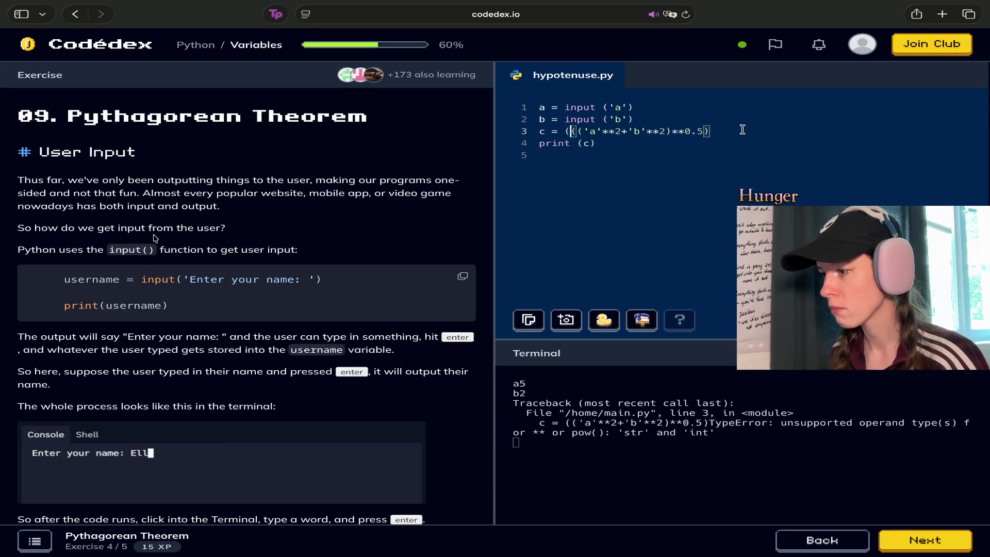
pyautogui.write(')')
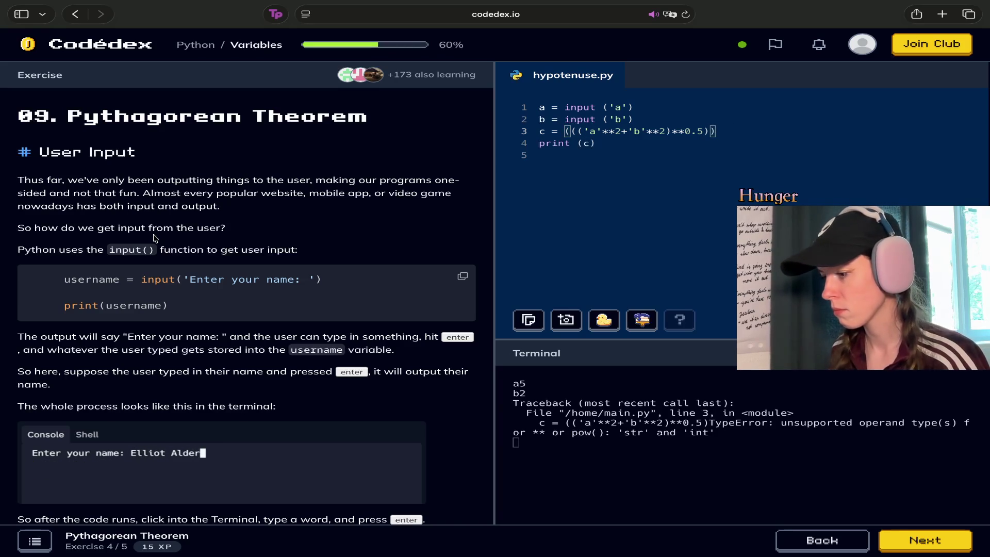
pyautogui.press('super+Return')
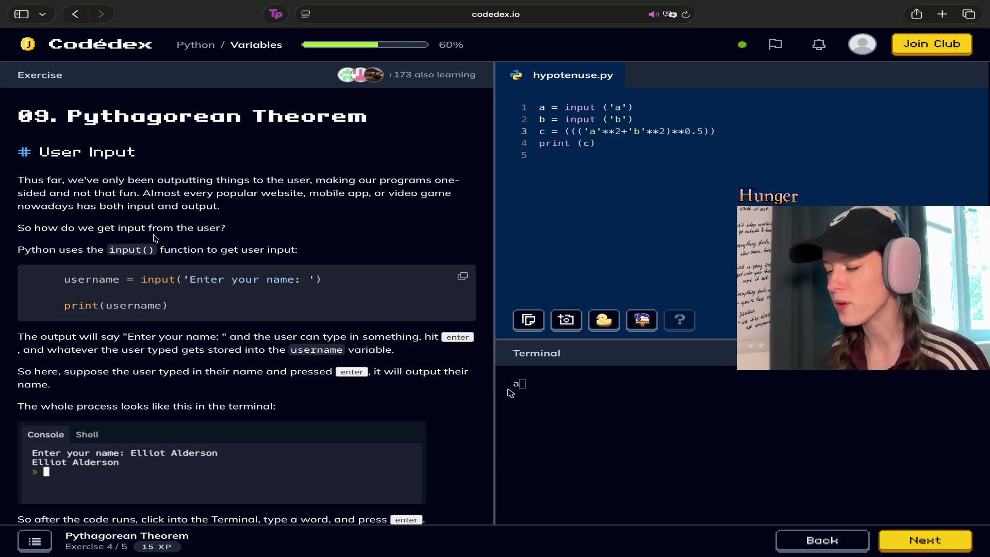
pyautogui.write('5')
pyautogui.press('Return')
pyautogui.write('2')
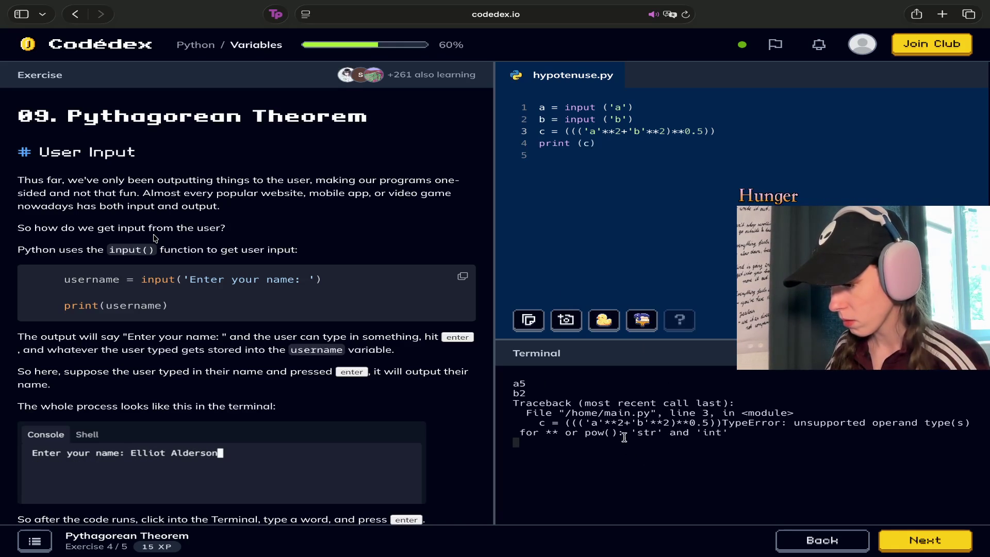
pyautogui.moveTo(608, 433); pyautogui.dragTo(593, 423)
pyautogui.click(586, 431)
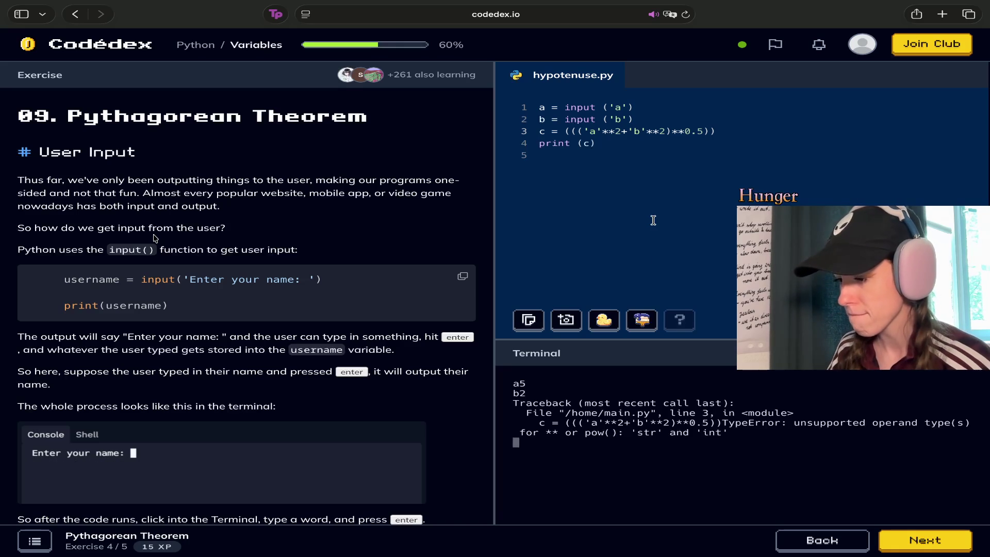
# Put str before the formula, remove the extra brackets, and rerun with 5 and 2.
pyautogui.click(561, 131)
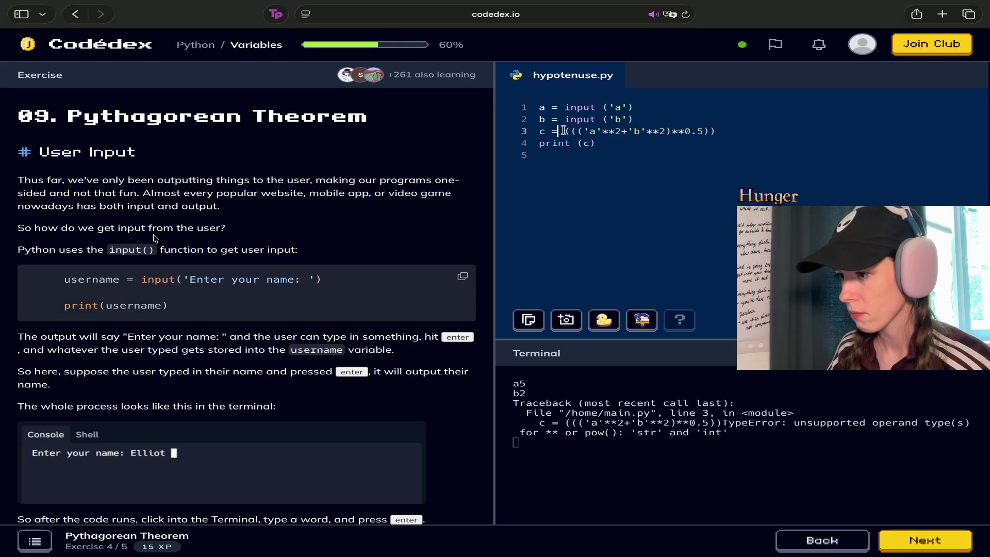
pyautogui.write('str')
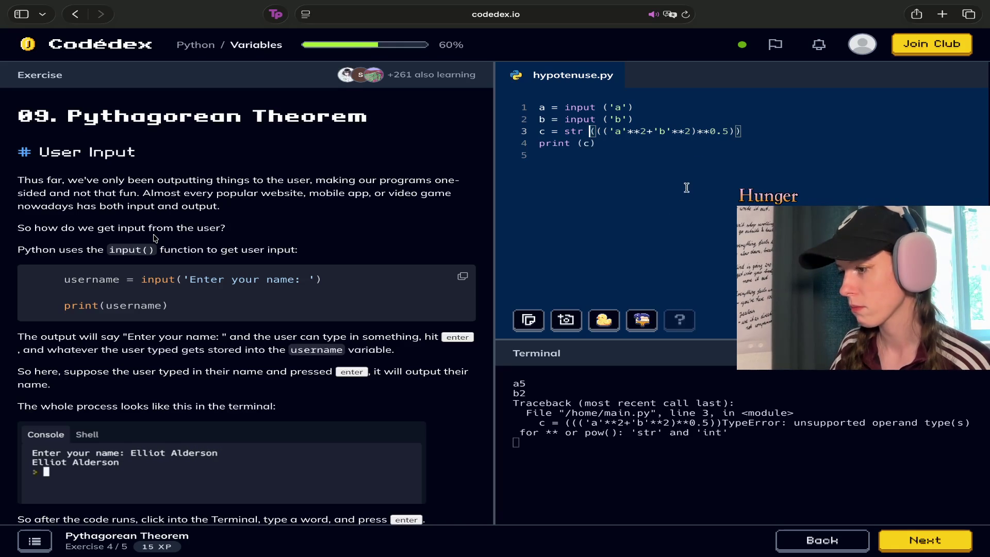
pyautogui.press('Right')
pyautogui.press('Right')
pyautogui.press('BackSpace')
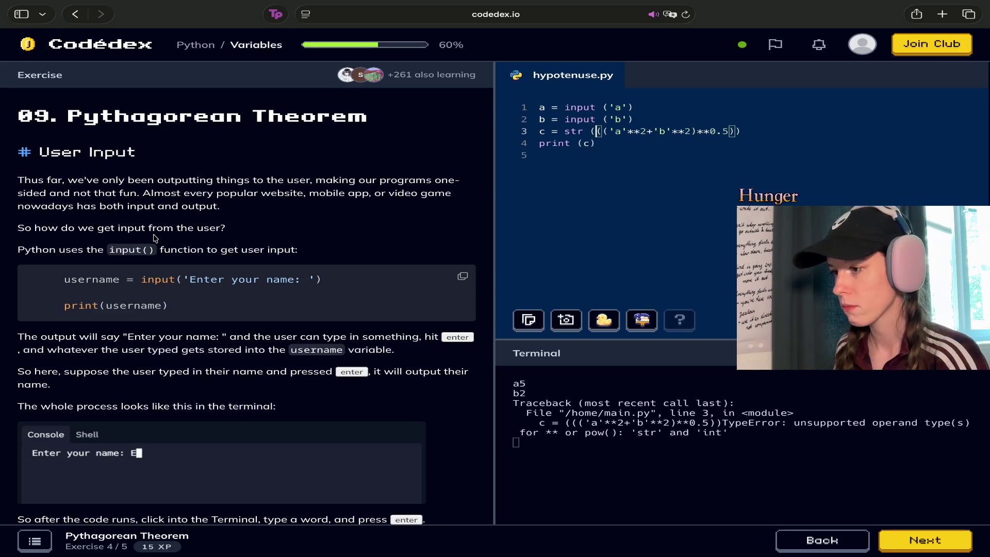
pyautogui.click(809, 131)
pyautogui.press('BackSpace')
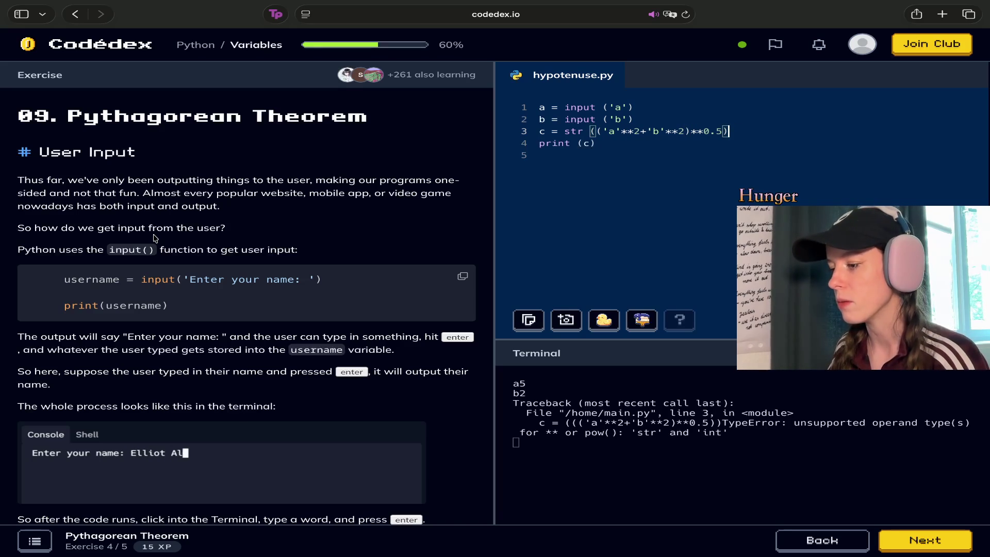
pyautogui.press('super+Return')
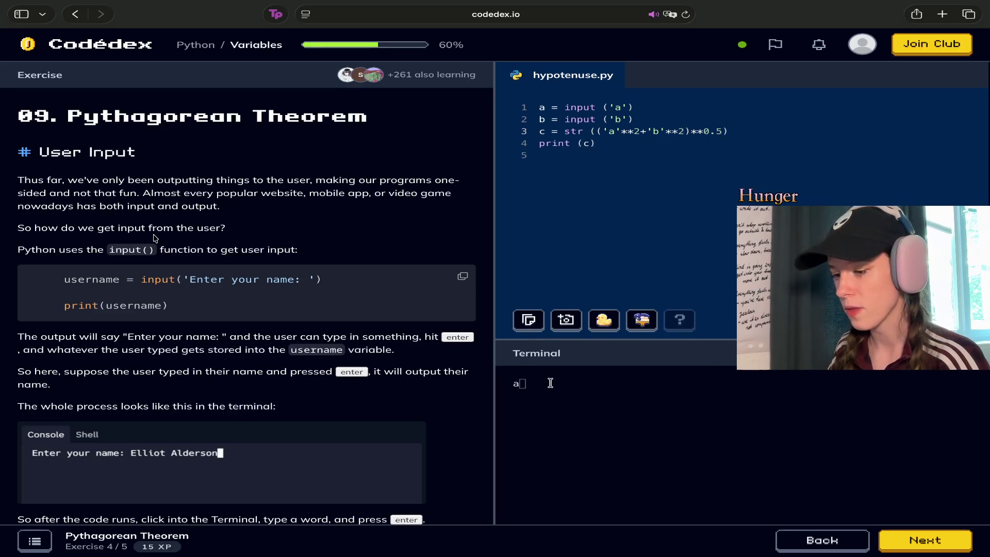
pyautogui.write('5')
pyautogui.press('Return')
pyautogui.write('2')
pyautogui.press('Return')
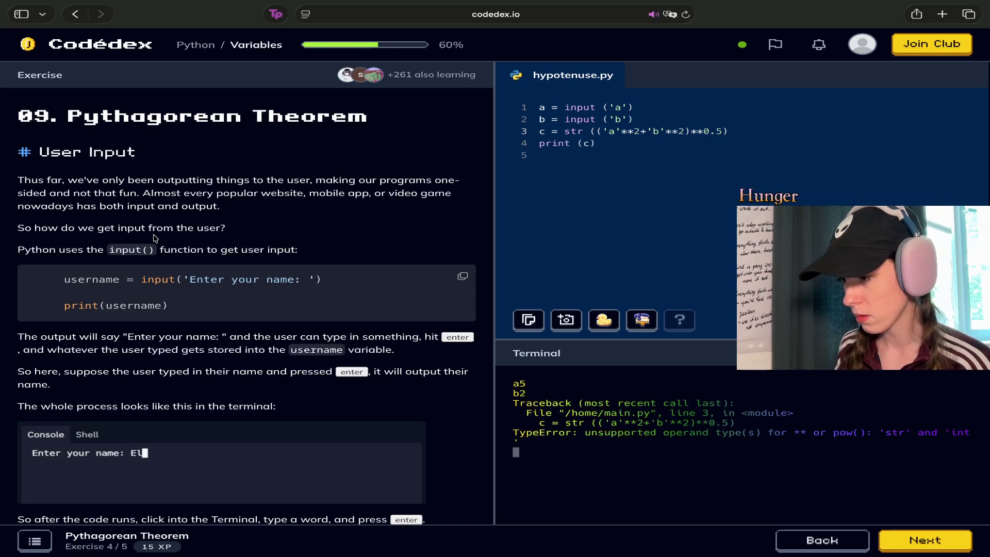
# Replace str with int on line 3 and rerun with 5 and 2, still getting the TypeError.
pyautogui.doubleClick(573, 130)
pyautogui.write('int')
pyautogui.press('Return')
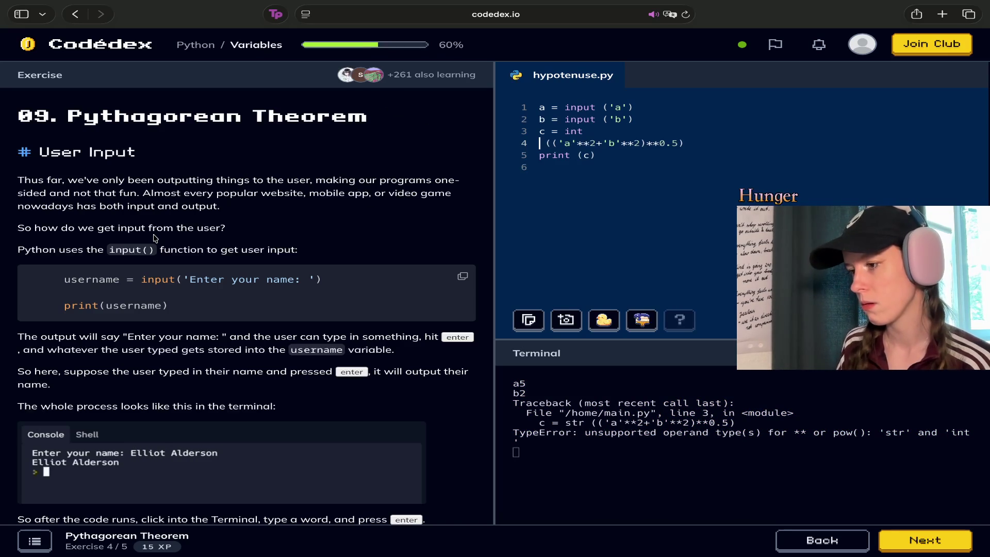
pyautogui.press('BackSpace')
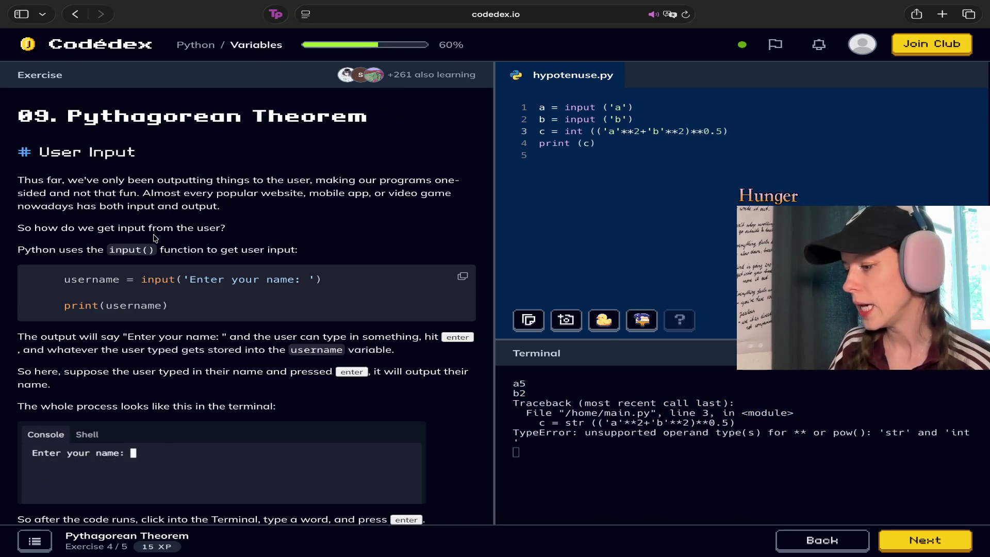
pyautogui.press('super+Return')
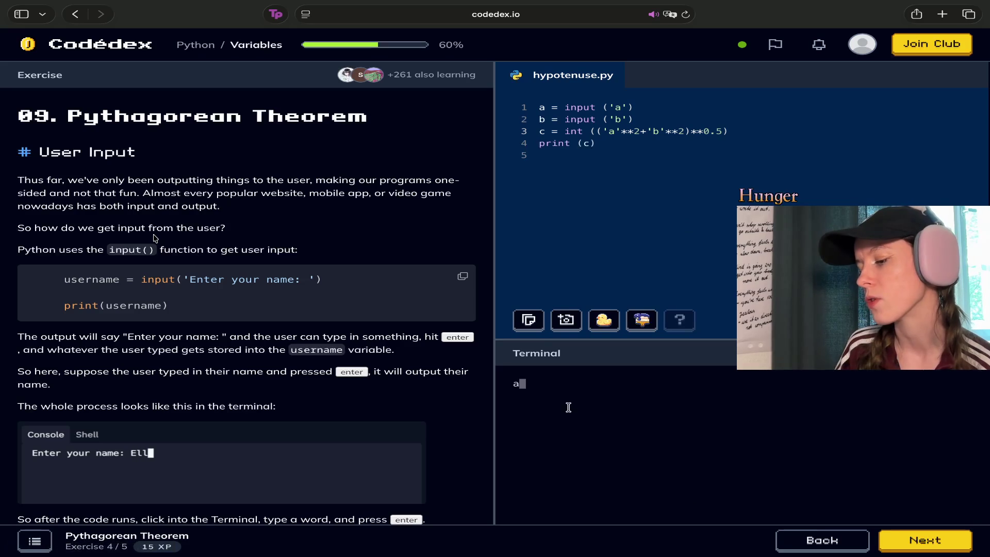
pyautogui.click(575, 382)
pyautogui.write('5 b')
pyautogui.write('2')
pyautogui.press('Return')
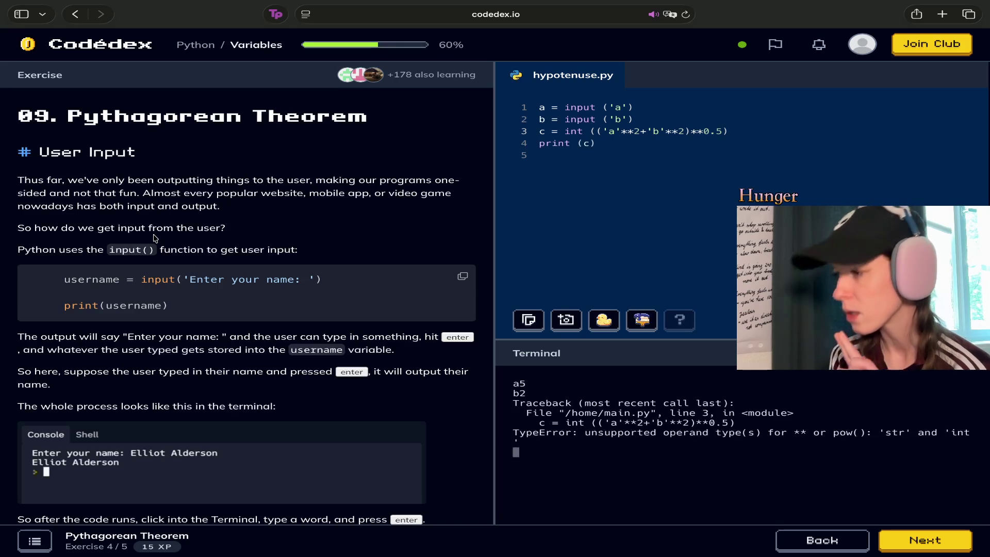
# Insert int inside the input() calls on lines 1 and 2 and run, causing a SyntaxError on line 1.
pyautogui.click(608, 107)
pyautogui.write('int')
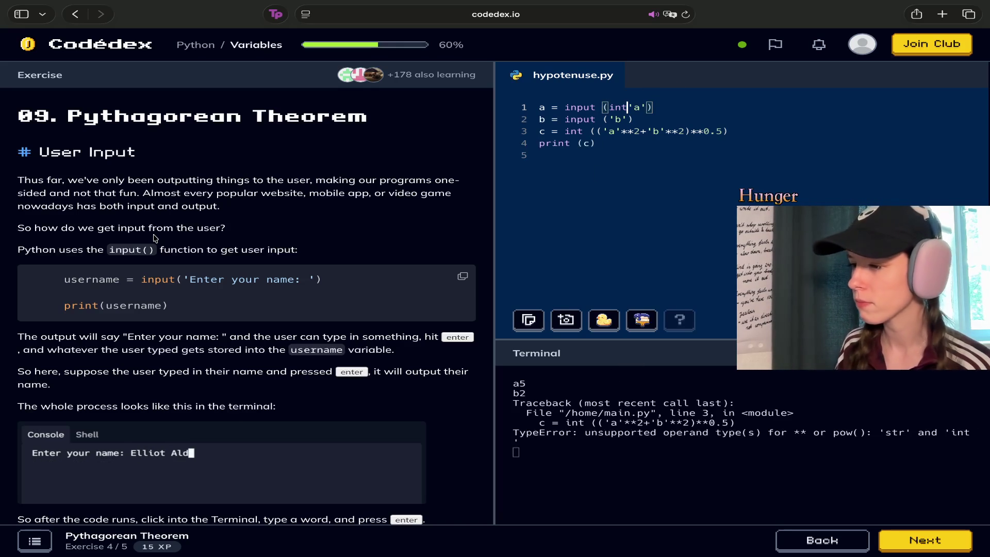
pyautogui.click(608, 119)
pyautogui.write('int')
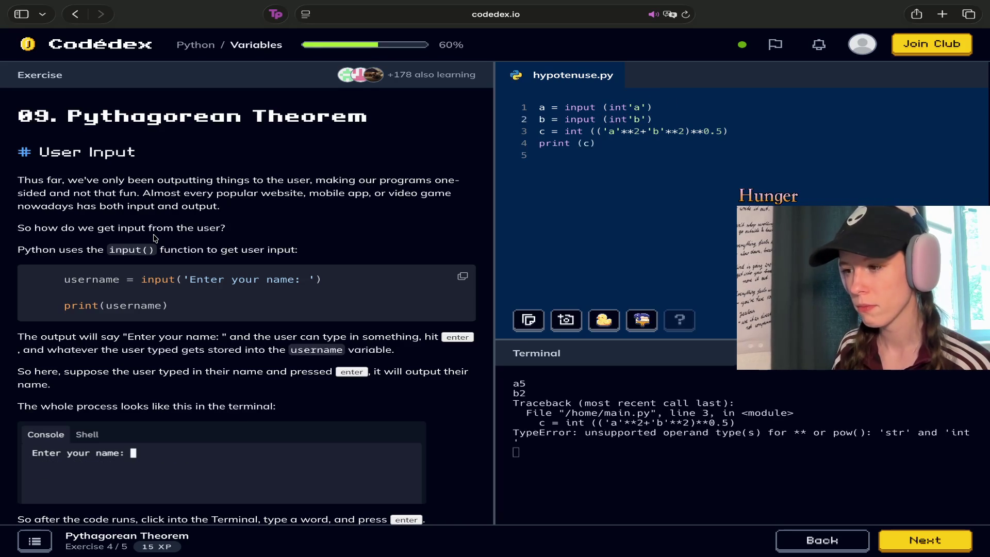
pyautogui.press('super+Return')
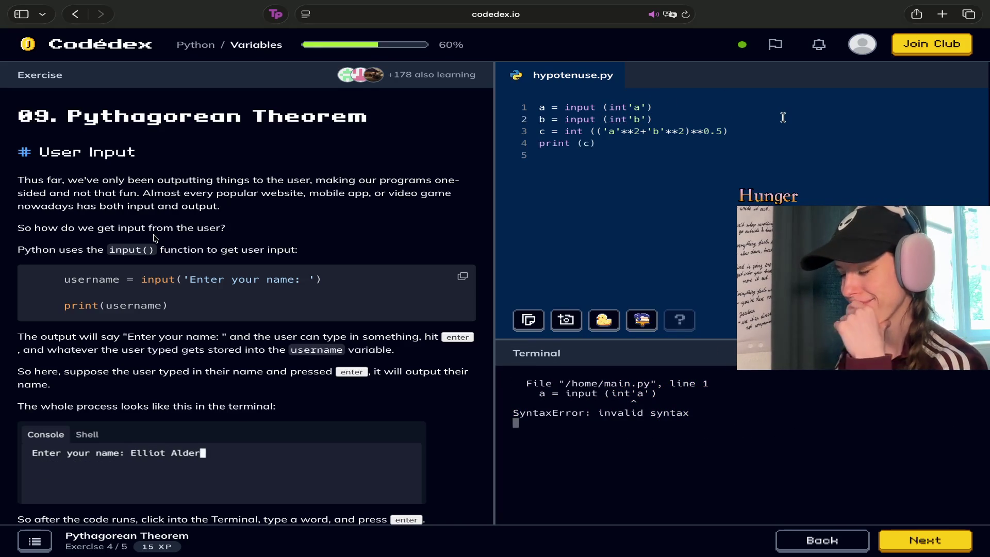
# Delete the int text from both input lines, restoring input ('a').
pyautogui.click(627, 107)
pyautogui.press('BackSpace')
pyautogui.press('BackSpace')
pyautogui.press('BackSpace')
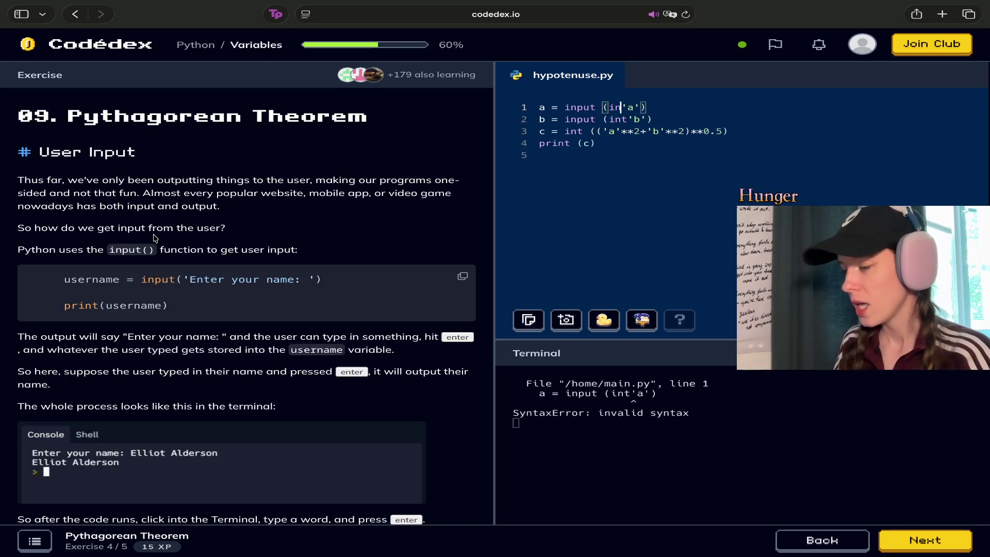
pyautogui.click(628, 119)
pyautogui.press('BackSpace')
pyautogui.press('BackSpace')
pyautogui.press('BackSpace')
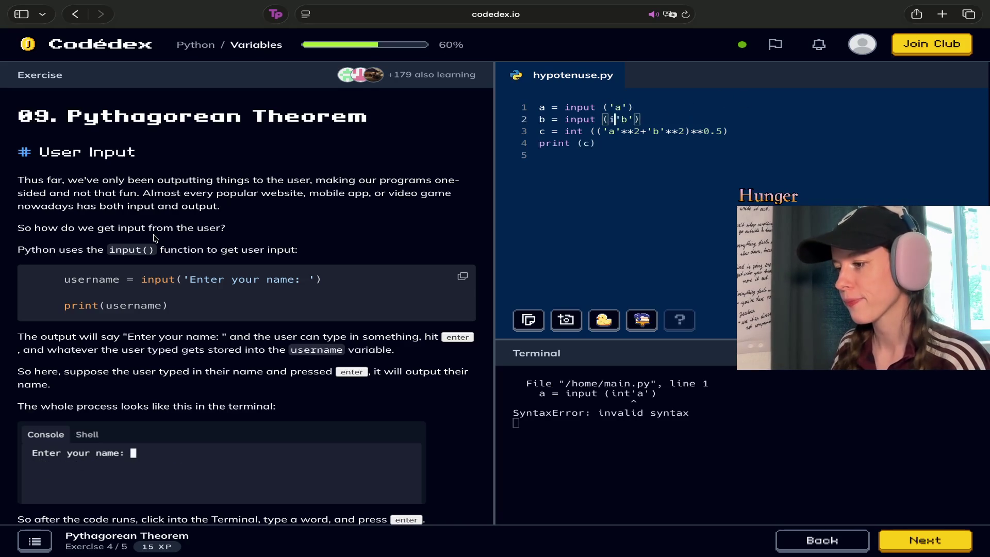
pyautogui.scroll(-3, 206, 298)
pyautogui.scroll(-3, 153, 238)
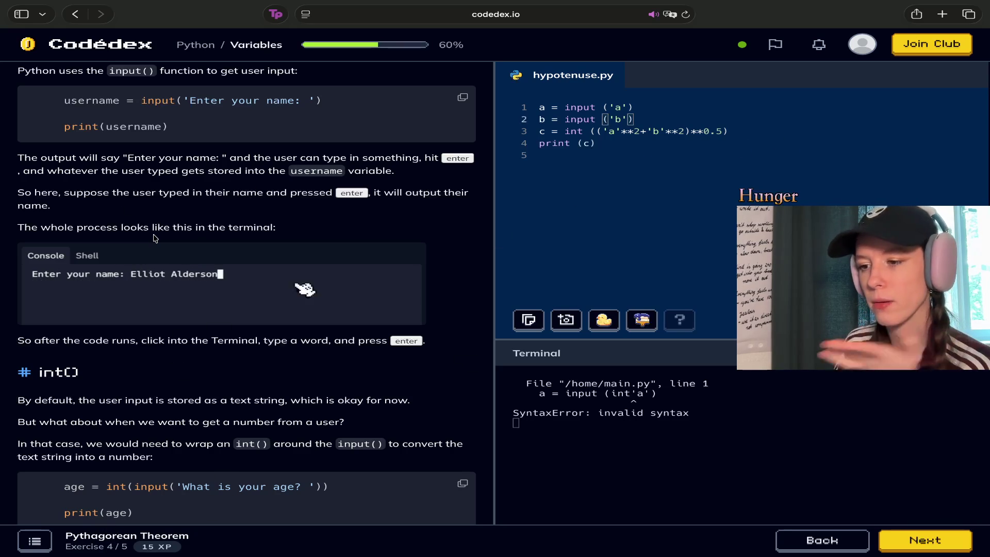
pyautogui.scroll(3, 154, 237)
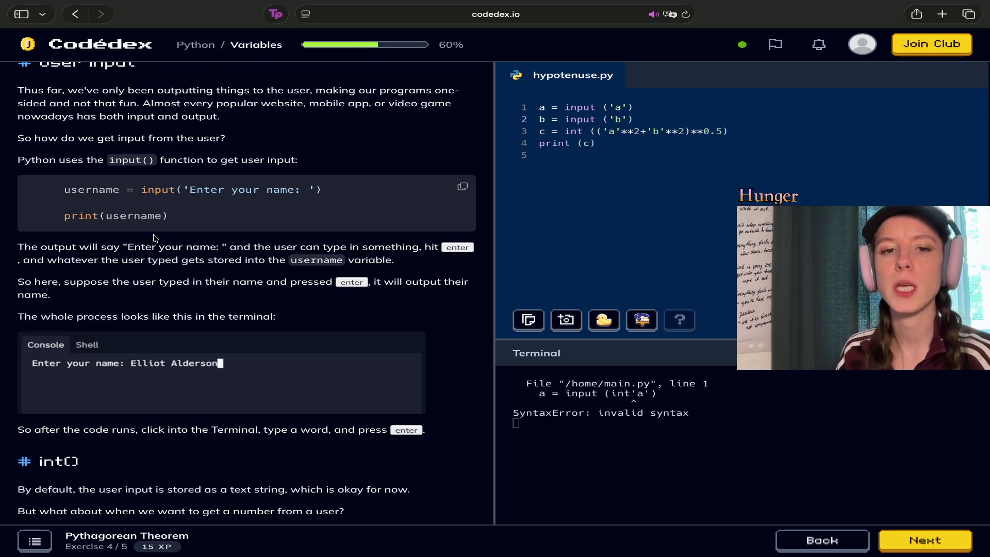
pyautogui.click(590, 131)
pyautogui.write('(')
# Remove the int wrapper on line 3 and insert 'int ' before a and 'in ' before b.
pyautogui.moveTo(587, 131); pyautogui.dragTo(565, 131)
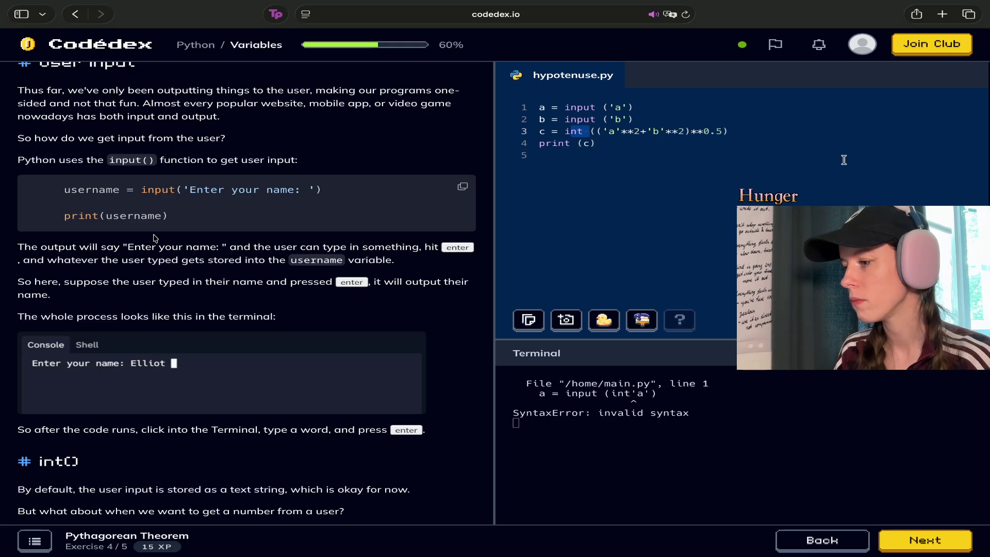
pyautogui.press('BackSpace')
pyautogui.press('BackSpace')
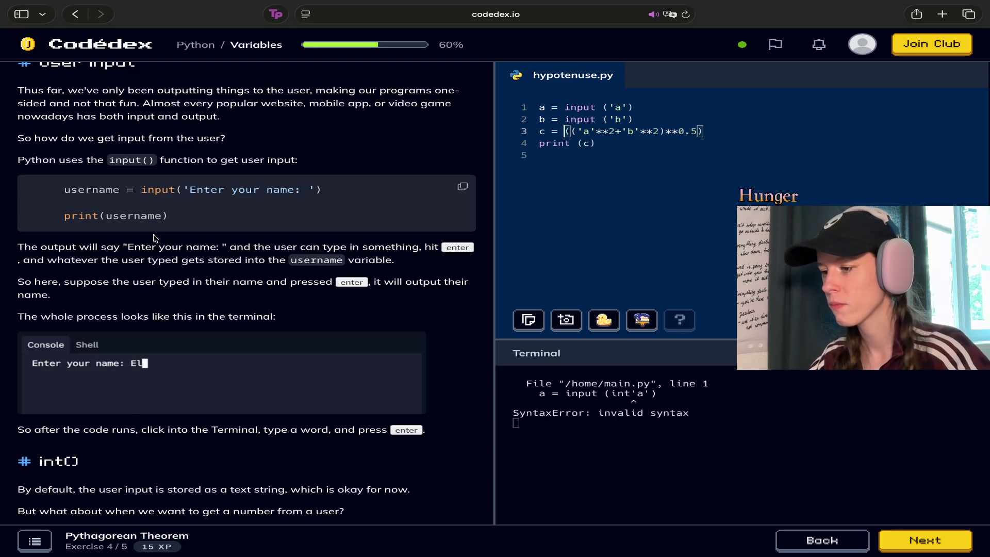
pyautogui.press('Right')
pyautogui.press('Left')
pyautogui.write('int')
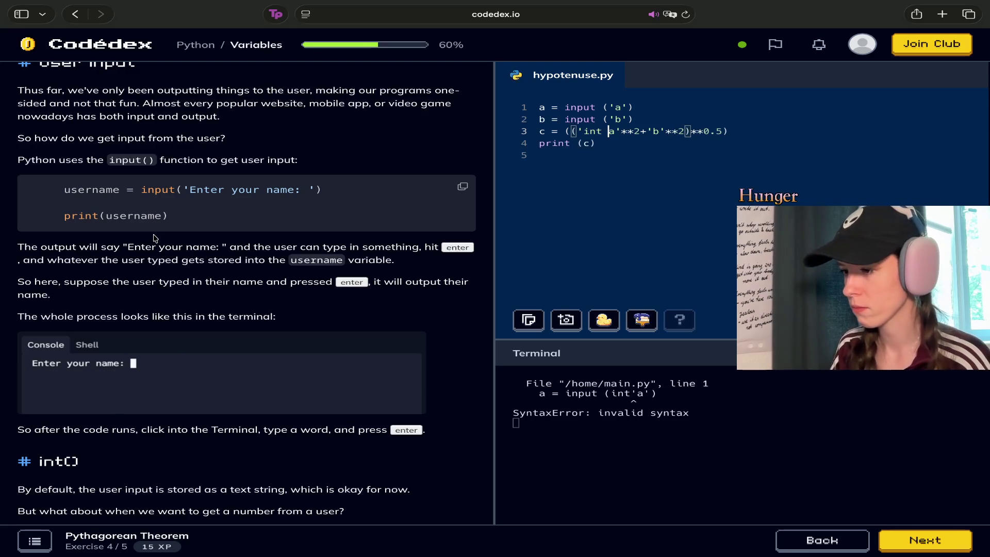
pyautogui.press('Right')
pyautogui.press('Right')
pyautogui.press('Right')
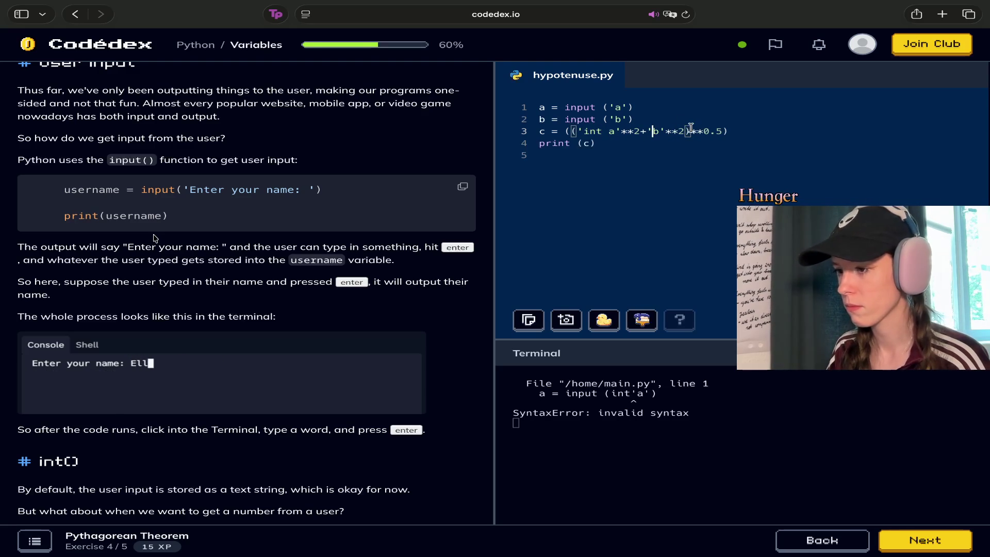
pyautogui.write('in')
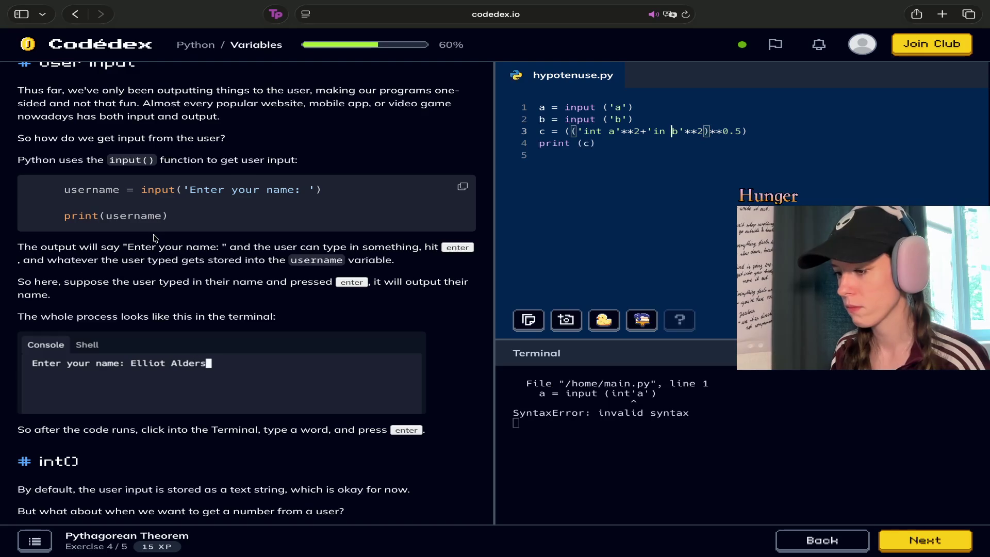
# Run hypotenuse.py with 5 and 2, getting the str/int TypeError again.
pyautogui.click(560, 384)
pyautogui.write('5')
pyautogui.press('Return')
pyautogui.write('2')
pyautogui.press('Return')
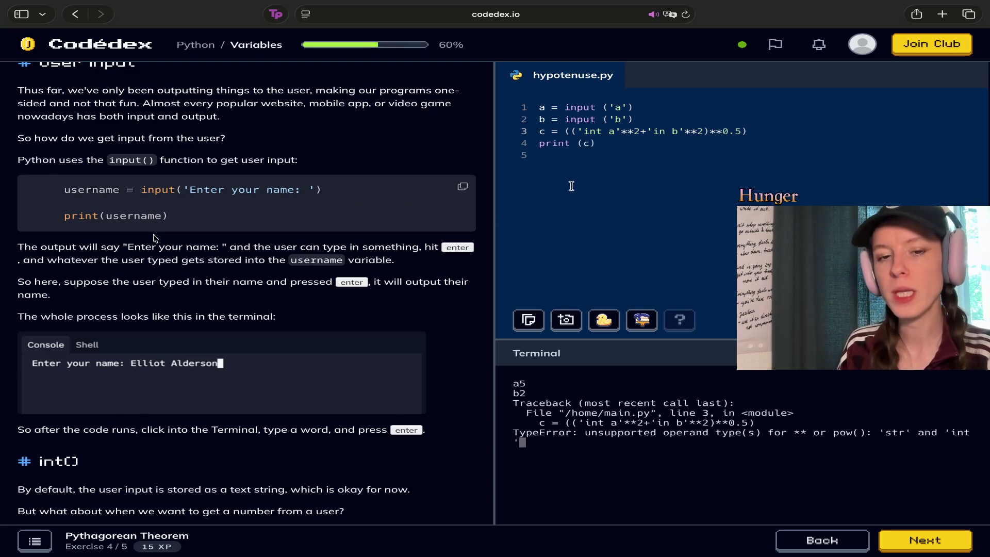
pyautogui.click(34, 540)
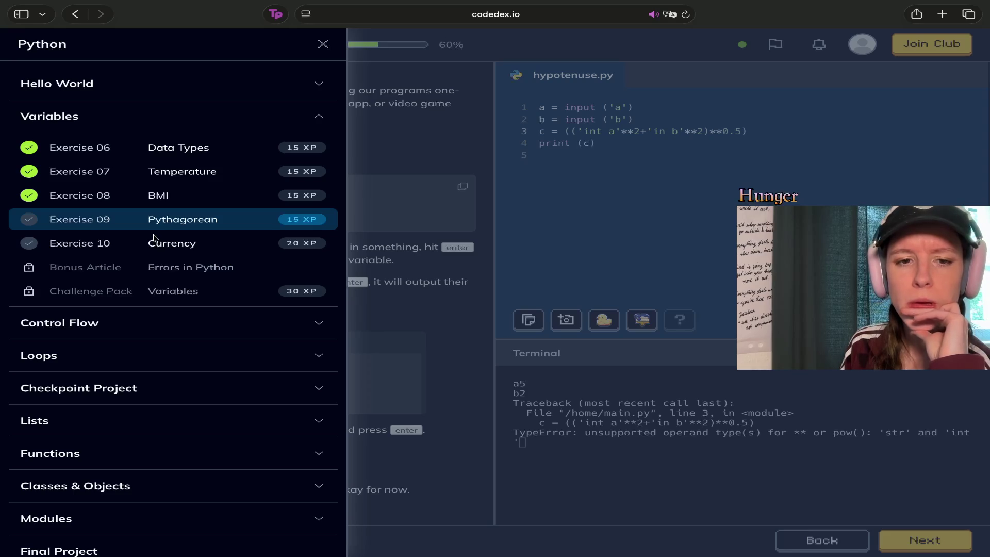
# Close the course outline, scroll the lesson to the int() section, and select input ('a') on line 1.
pyautogui.click(323, 43)
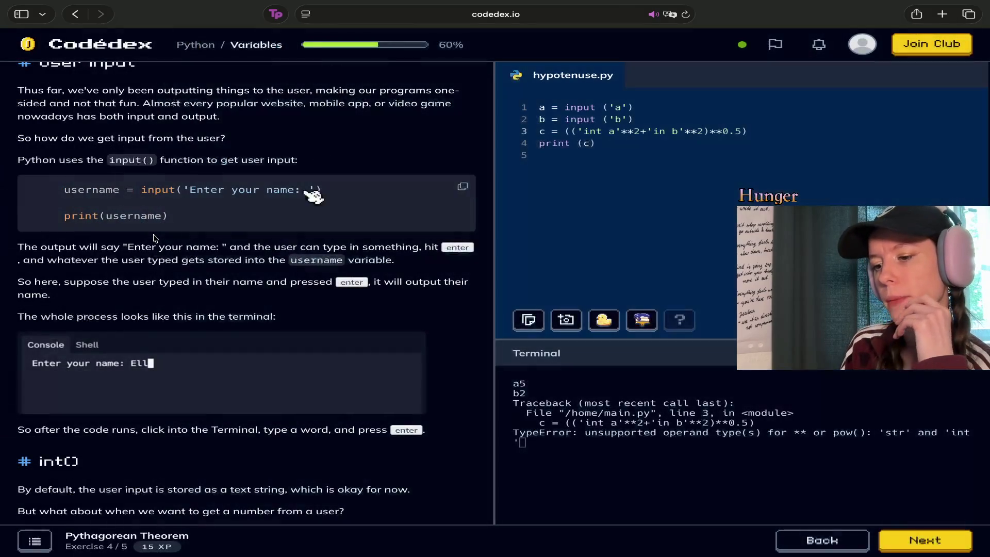
pyautogui.scroll(3, 153, 237)
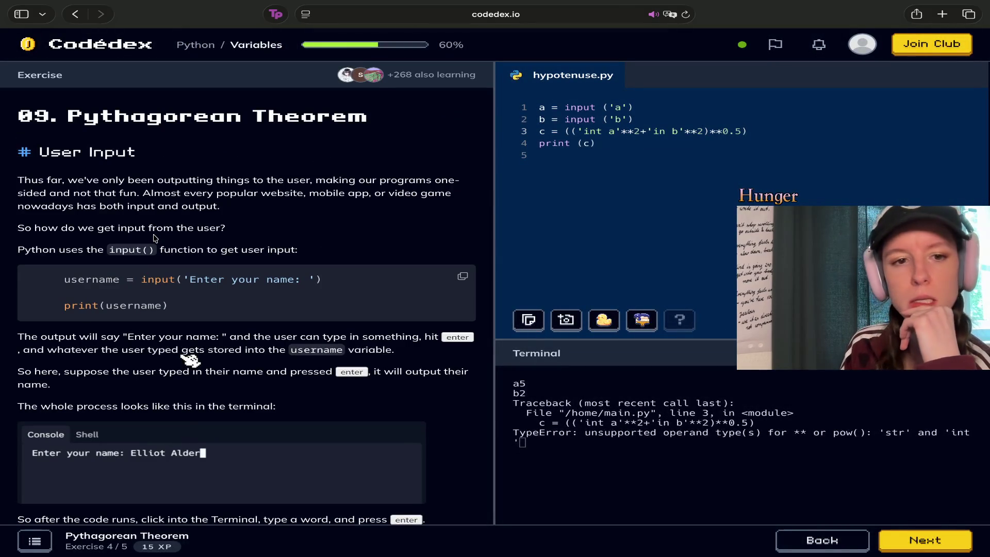
pyautogui.scroll(-4, 154, 238)
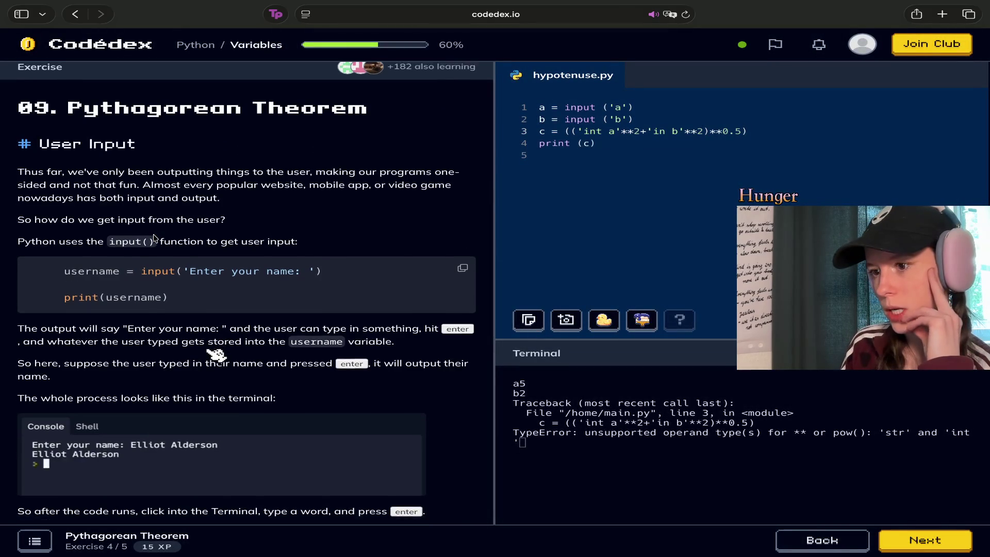
pyautogui.scroll(-2, 154, 237)
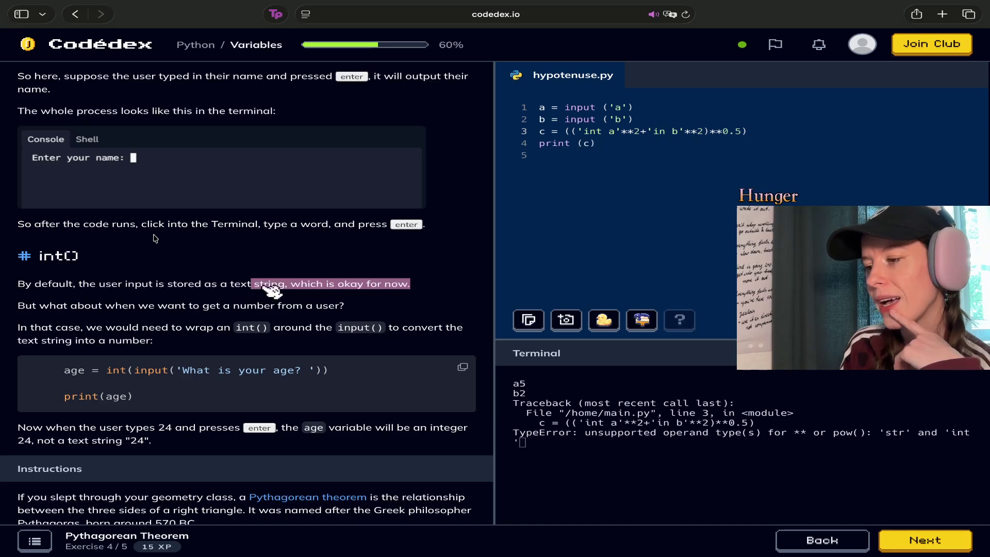
pyautogui.click(654, 107)
pyautogui.moveTo(649, 107)
pyautogui.mouseDown()
pyautogui.moveTo(565, 103)
pyautogui.moveTo(650, 105)
pyautogui.mouseUp()
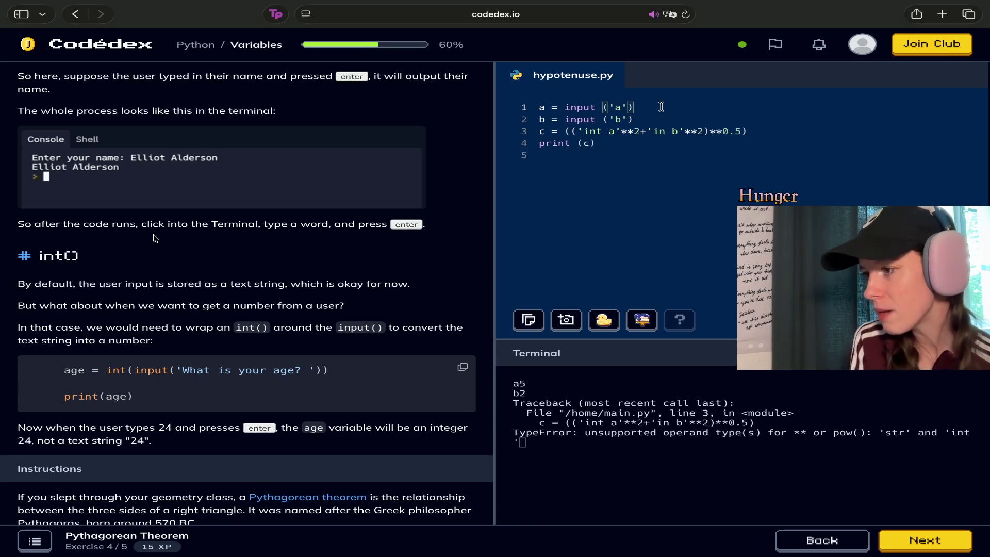
# Strip the quotes and the int/in prefixes from a and b in the line 3 formula.
pyautogui.hotkey('alt', 'Left')
pyautogui.hotkey('alt', 'Left')
pyautogui.hotkey('alt', 'Left')
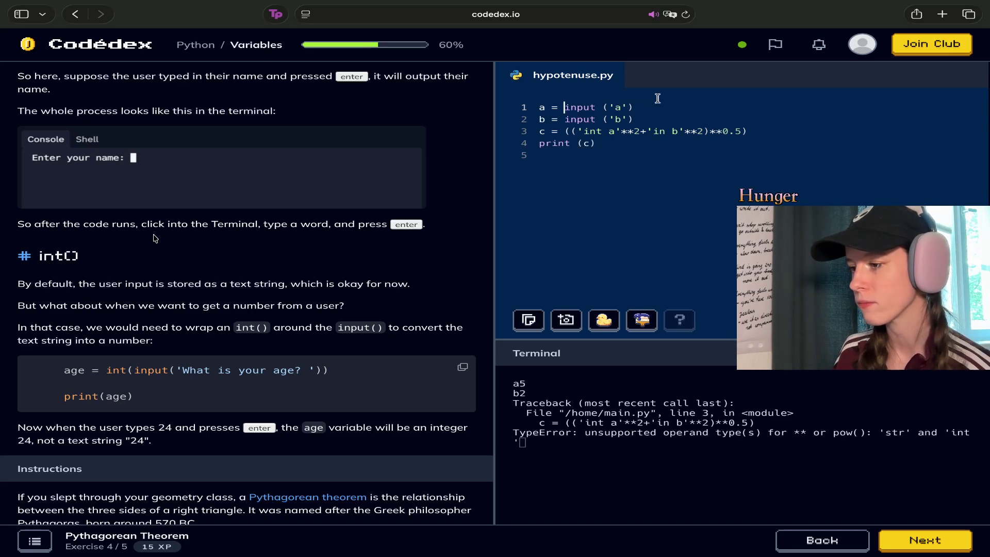
pyautogui.press('Down')
pyautogui.press('Down')
pyautogui.press('Delete')
pyautogui.press('BackSpace')
pyautogui.press('BackSpace')
pyautogui.press('BackSpace')
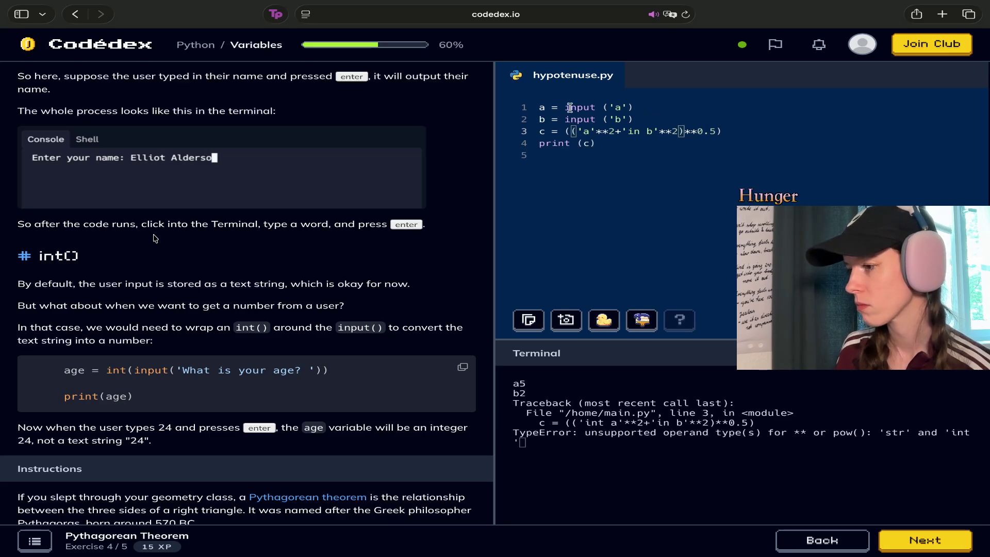
pyautogui.press('Left')
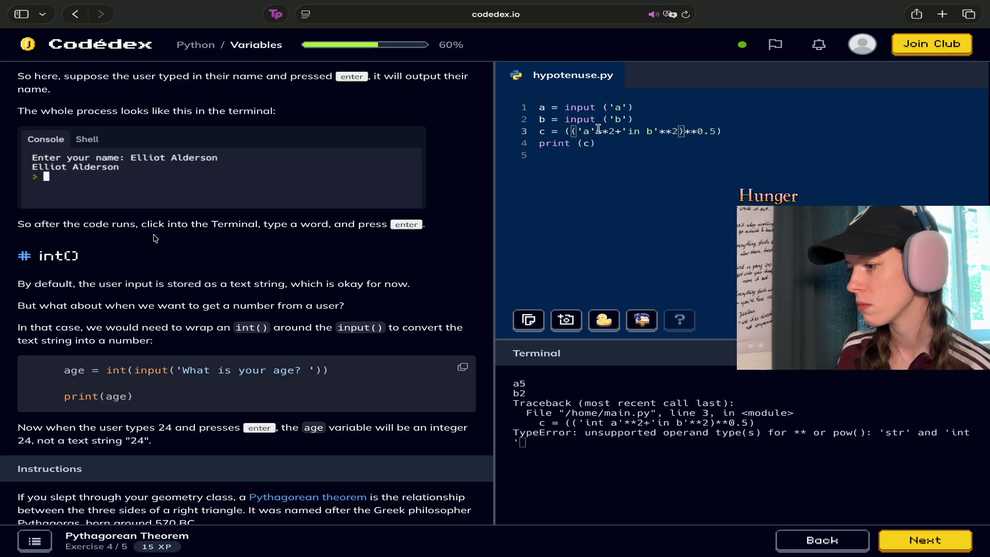
pyautogui.press('BackSpace')
pyautogui.press('Left')
pyautogui.press('BackSpace')
pyautogui.press('Right')
pyautogui.press('Right')
pyautogui.press('Right')
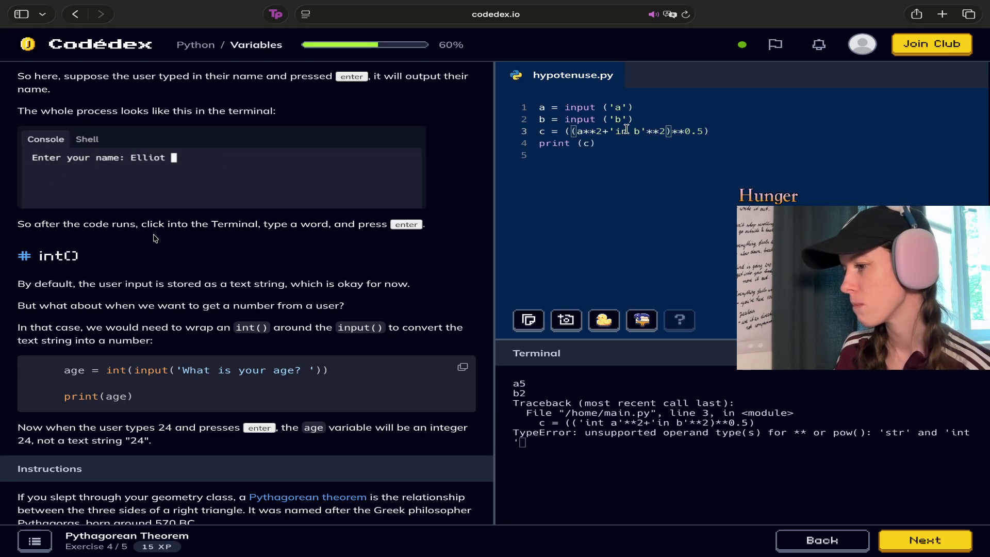
pyautogui.press('Delete')
pyautogui.press('Delete')
pyautogui.press('BackSpace')
pyautogui.press('BackSpace')
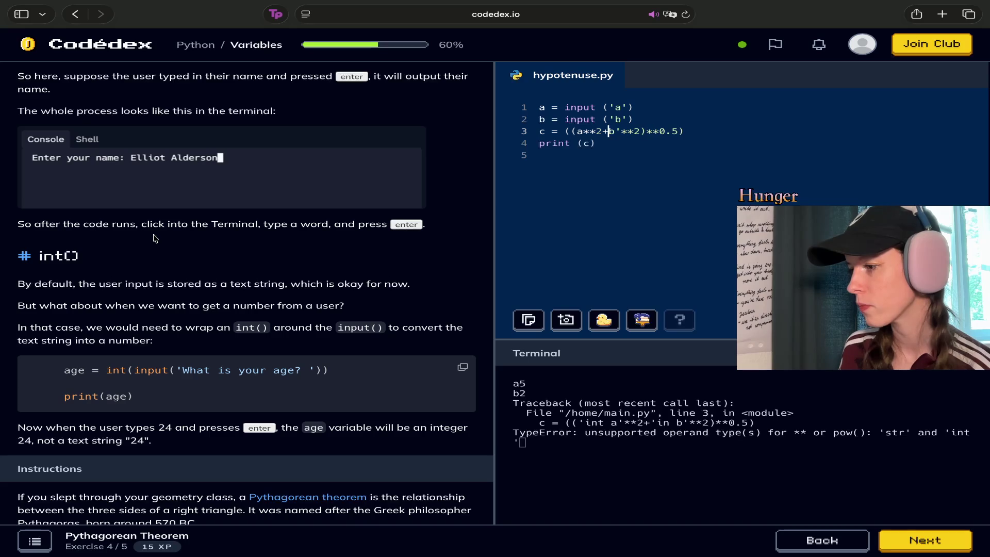
pyautogui.press('Delete')
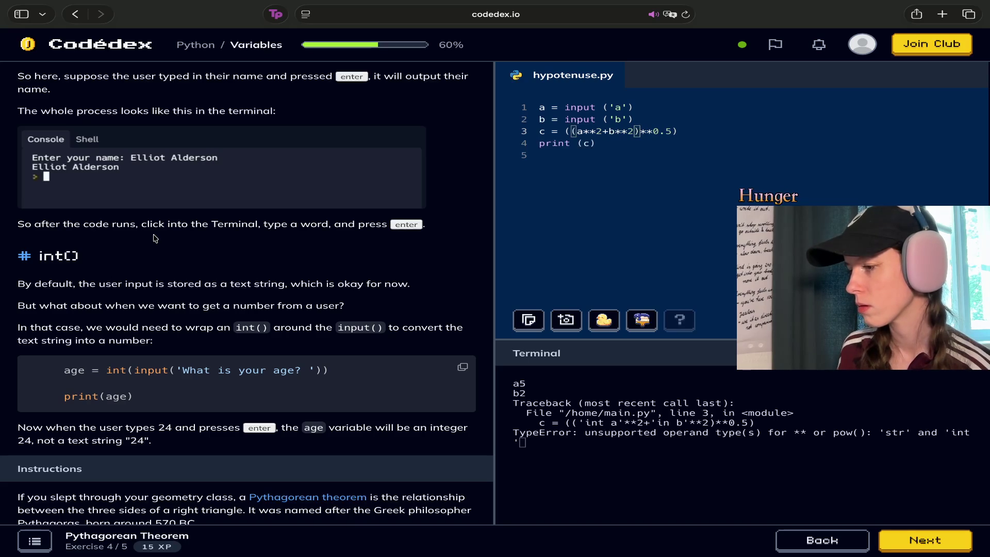
# Wrap line 1's input call in int(), making a = int (input ('a')).
pyautogui.click(660, 107)
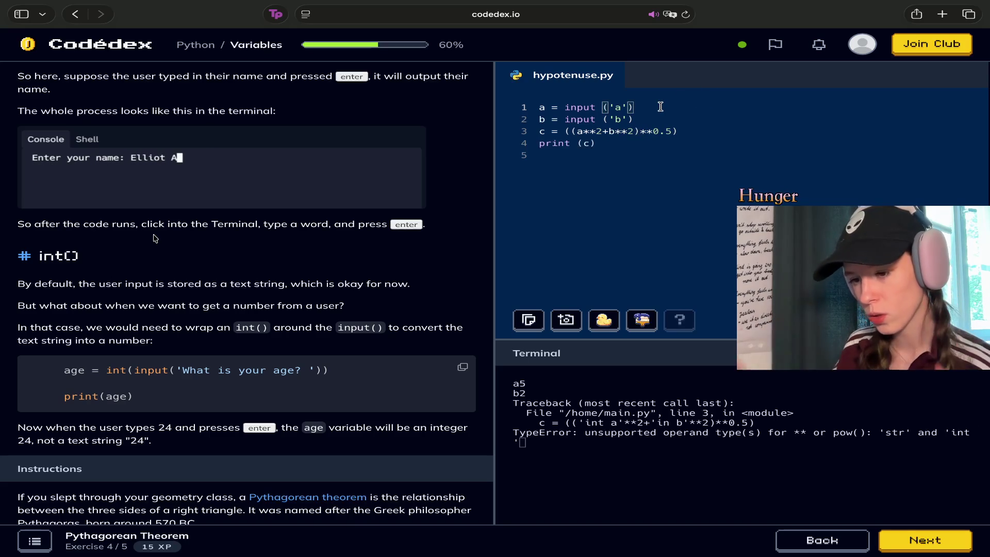
pyautogui.click(564, 107)
pyautogui.write('(')
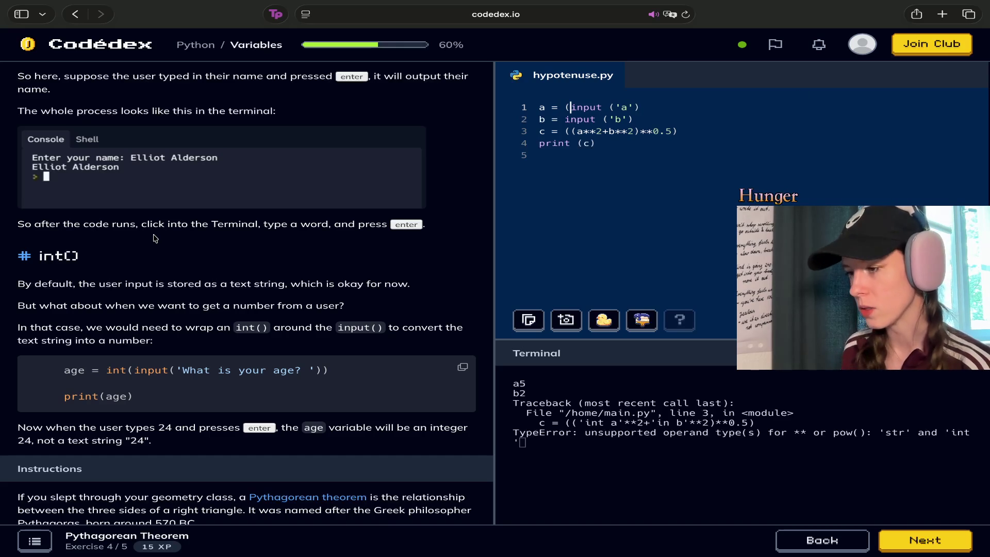
pyautogui.click(648, 108)
pyautogui.write(')')
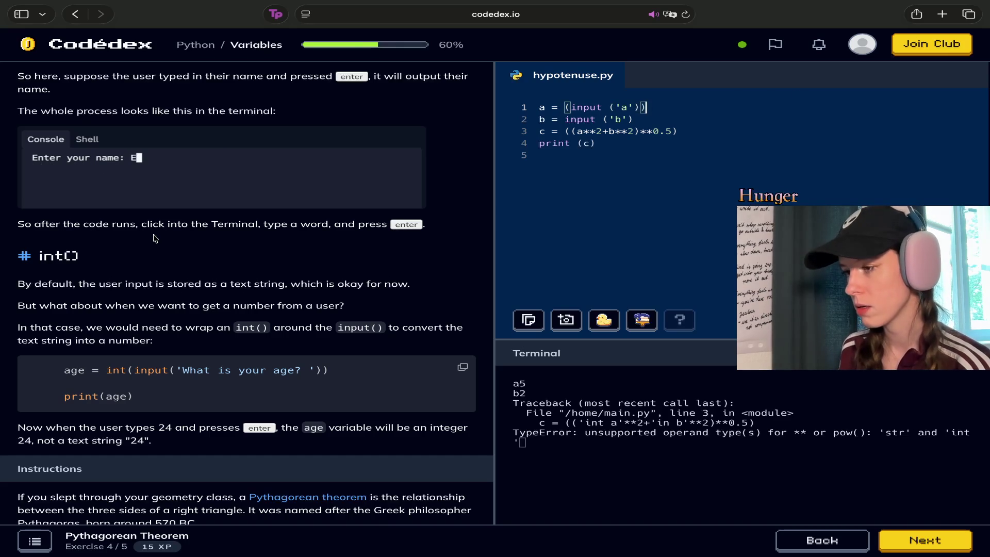
pyautogui.press('Left')
pyautogui.press('Left')
pyautogui.press('Left')
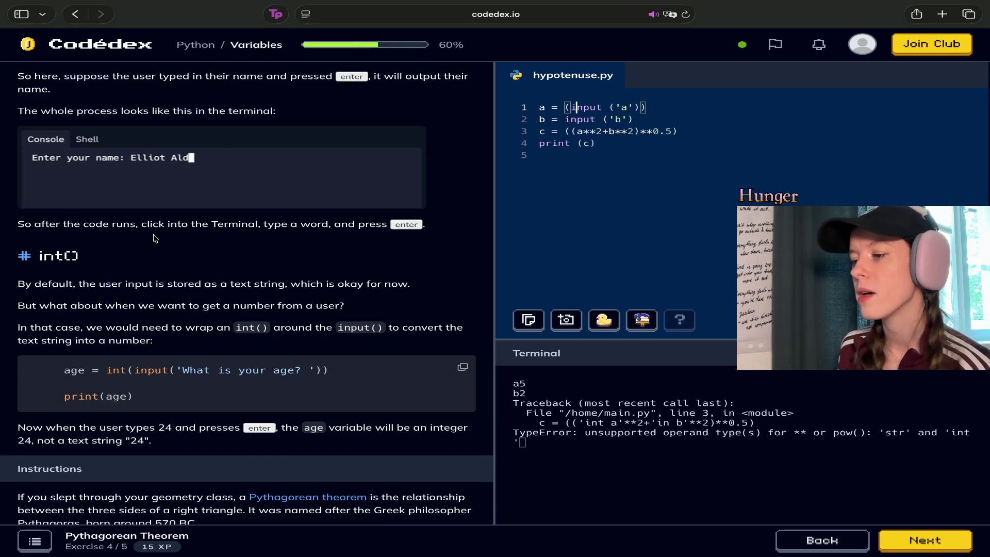
pyautogui.write('in')
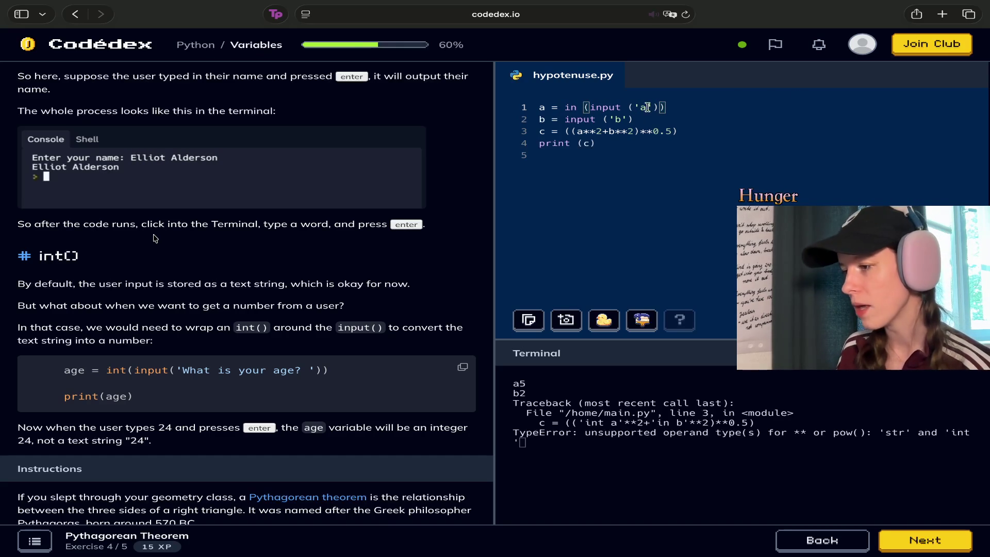
# Wrap line 2's input in int() as b = int (input ('b')) and run hypotenuse.py.
pyautogui.click(718, 119)
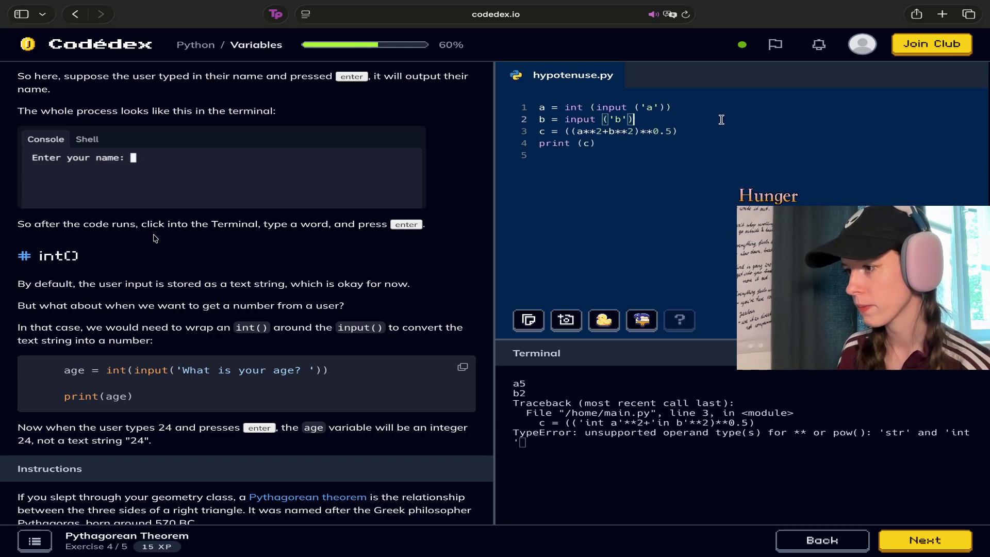
pyautogui.click(563, 119)
pyautogui.write('(input')
pyautogui.click(686, 115)
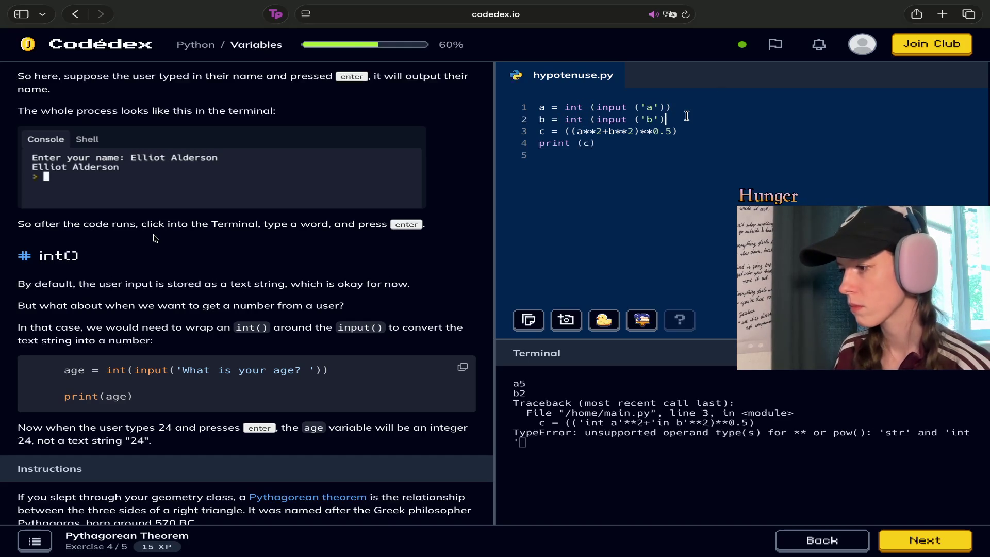
pyautogui.write(')')
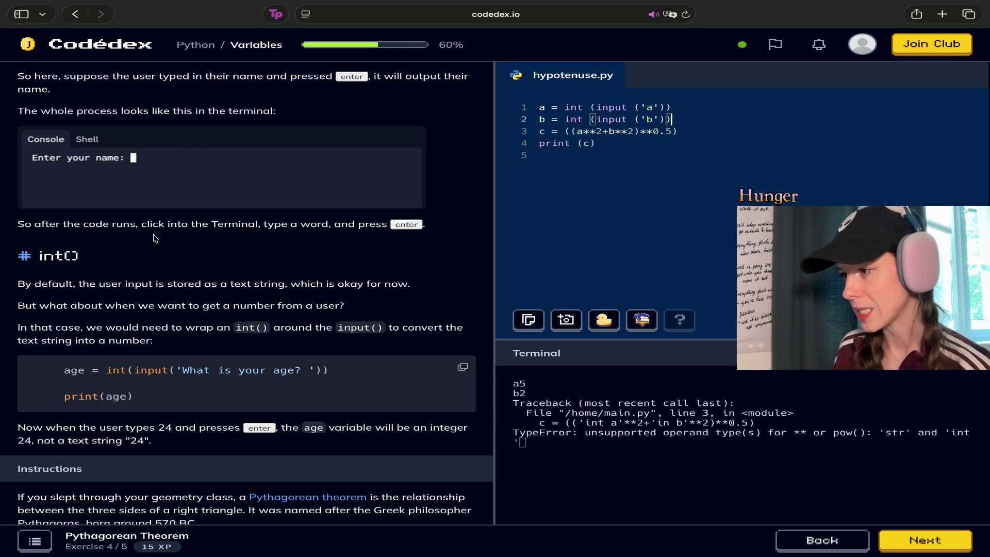
pyautogui.click(579, 143)
pyautogui.click(578, 131)
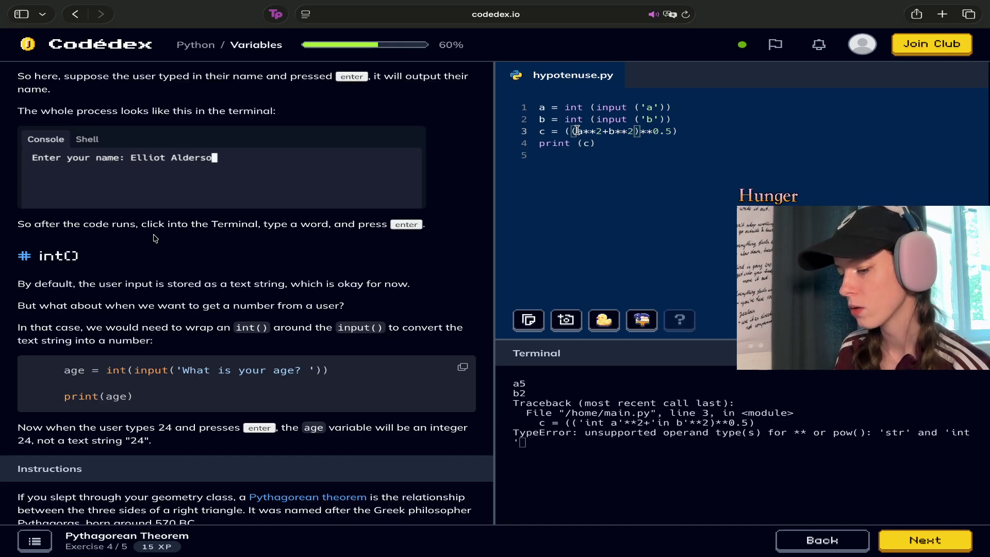
pyautogui.click(577, 391)
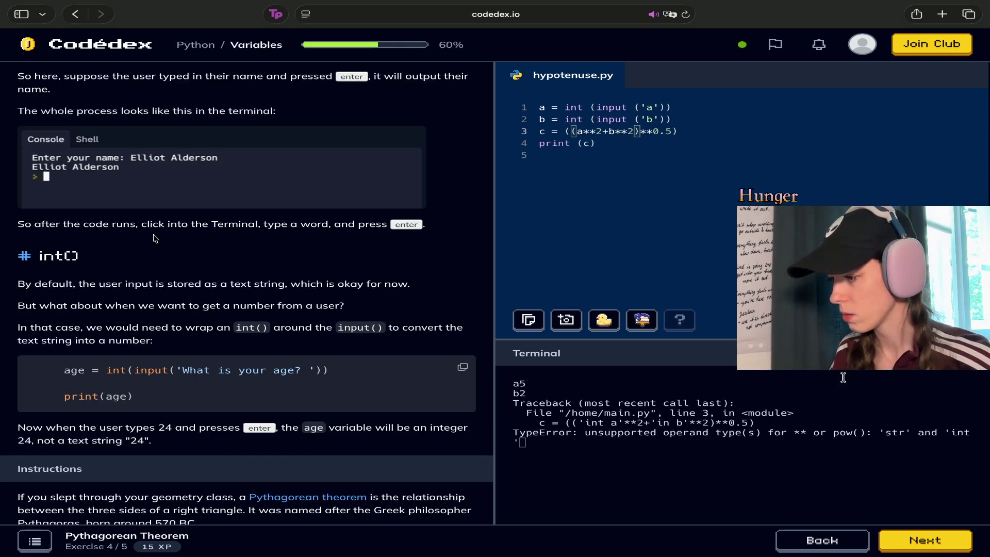
# Enter 5 for a and 2 for b, printing the hypotenuse 5.385164807134504.
pyautogui.write('5')
pyautogui.press('Return')
pyautogui.write('2')
pyautogui.press('Return')
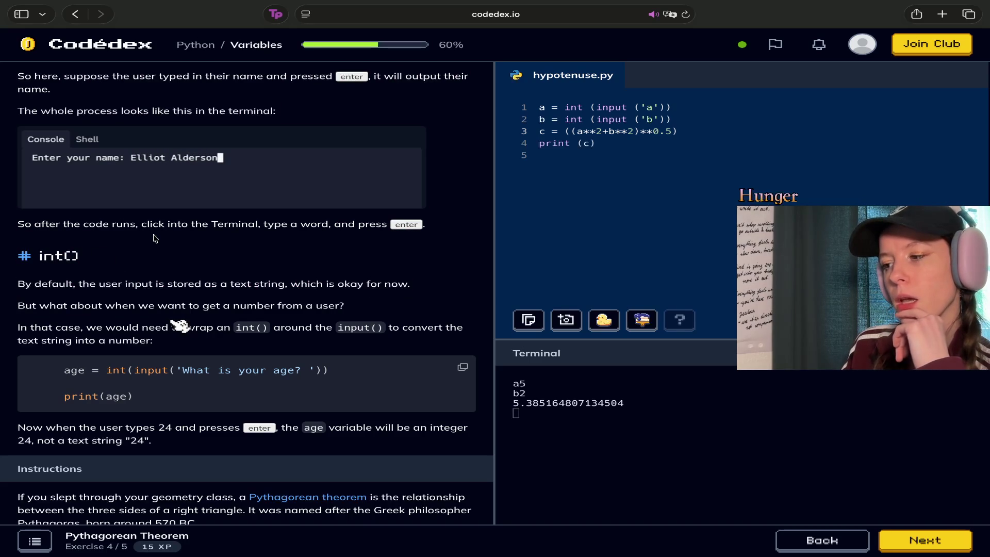
# Inspect the brackets of the input expression on line 1 and the line 3 formula.
pyautogui.moveTo(670, 107); pyautogui.dragTo(565, 111)
pyautogui.click(702, 105)
pyautogui.click(719, 129)
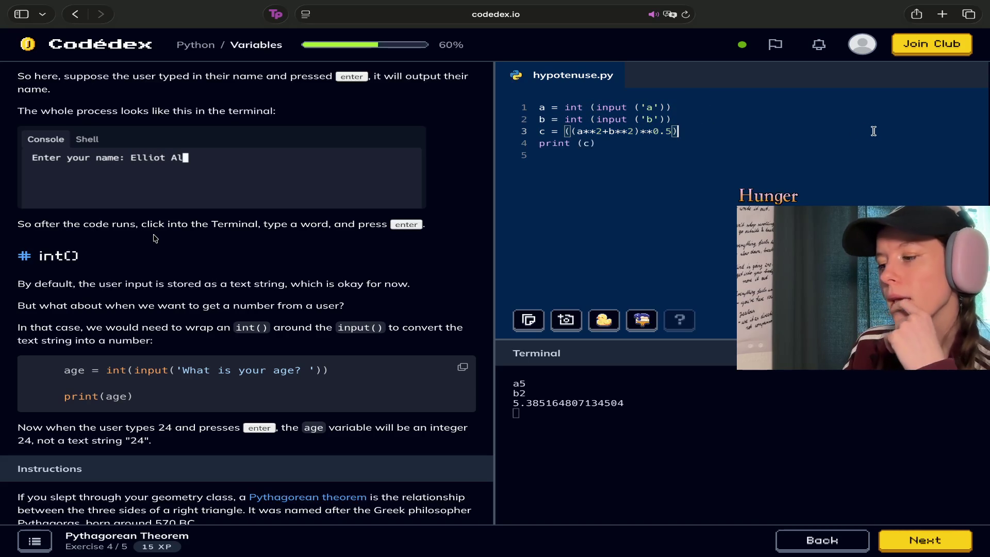
pyautogui.moveTo(678, 104); pyautogui.dragTo(570, 106)
pyautogui.moveTo(754, 111); pyautogui.dragTo(747, 127)
pyautogui.click(709, 101)
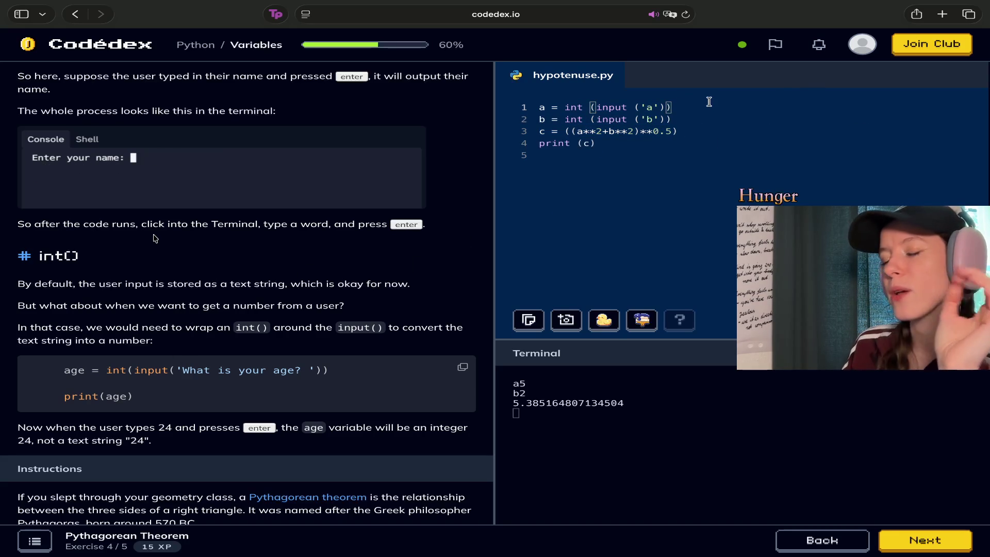
# Scroll the lesson panel down to the Instructions and the Hint, Solution and AI companion help options.
pyautogui.scroll(-5, 232, 307)
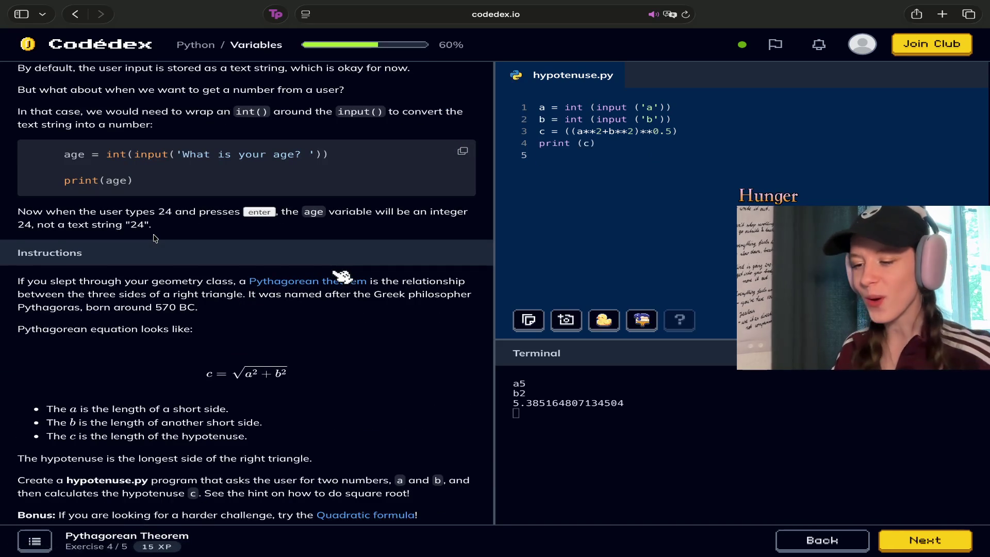
pyautogui.scroll(-1, 310, 309)
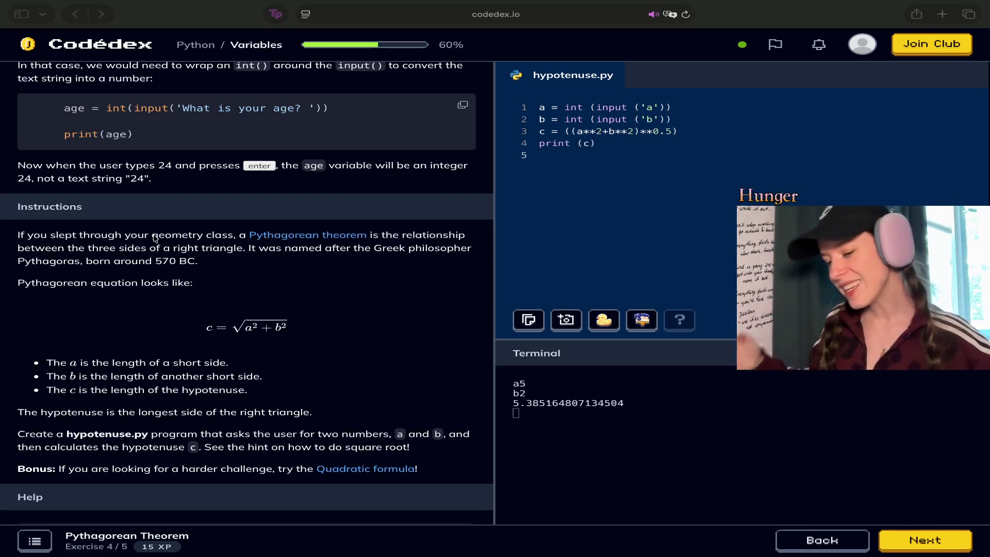
pyautogui.scroll(-4, 154, 237)
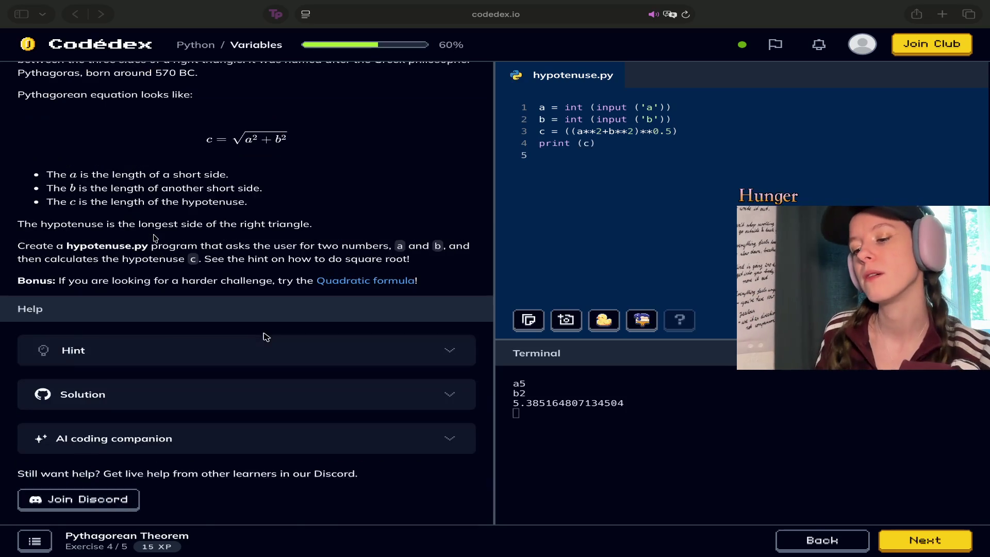
pyautogui.scroll(15, 170, 346)
pyautogui.scroll(-15, 188, 320)
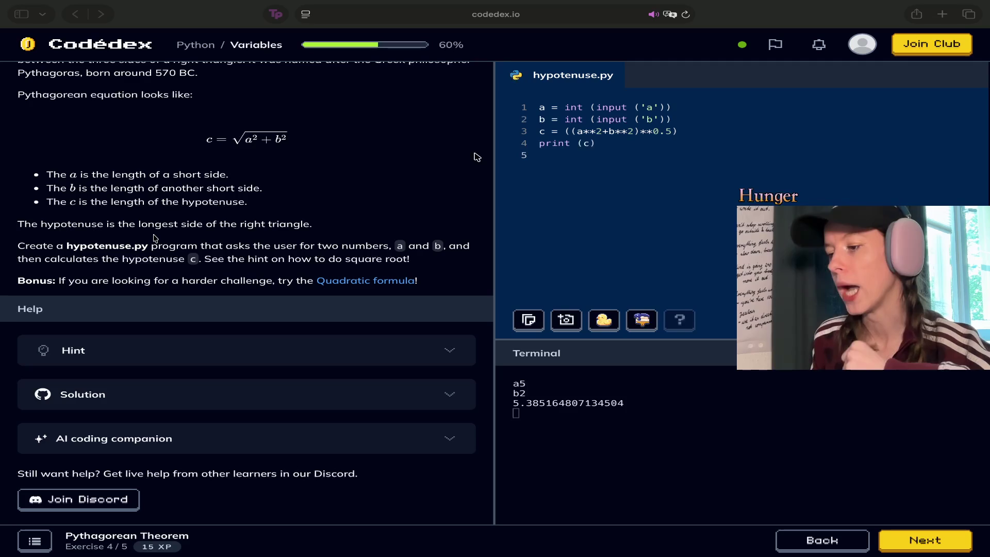
# Check the parentheses and 0.5 exponent on line 3, then submit the code for checking.
pyautogui.click(678, 132)
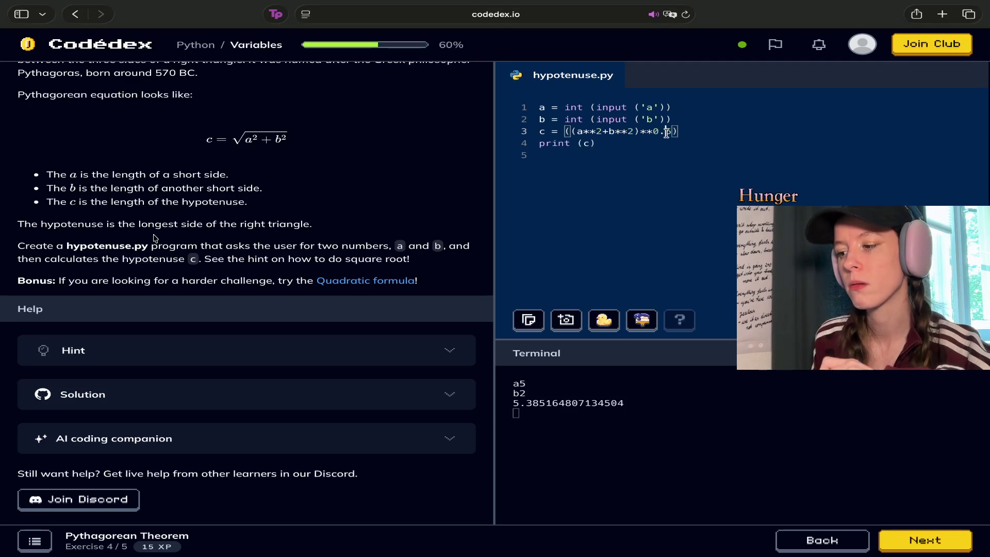
pyautogui.press('Left')
pyautogui.press('Left')
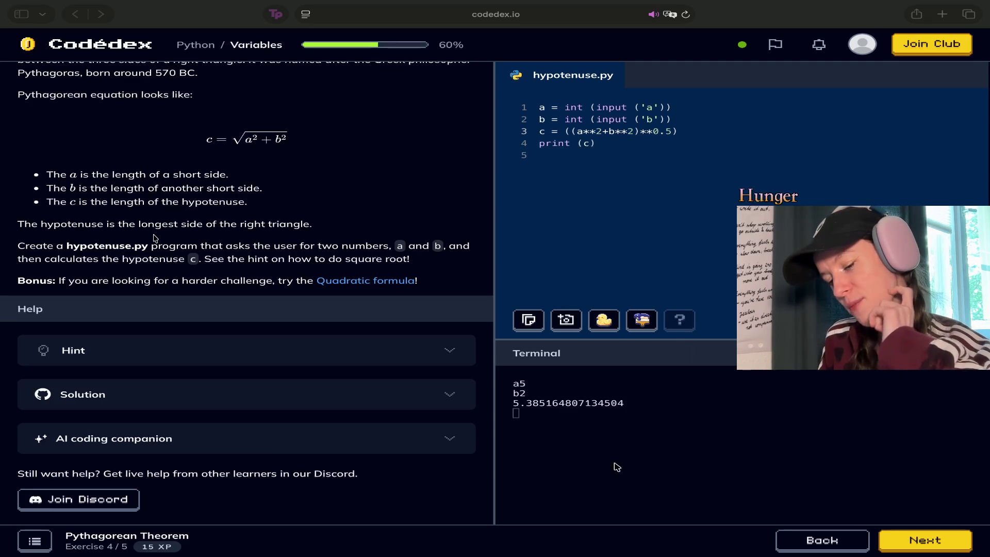
pyautogui.click(924, 541)
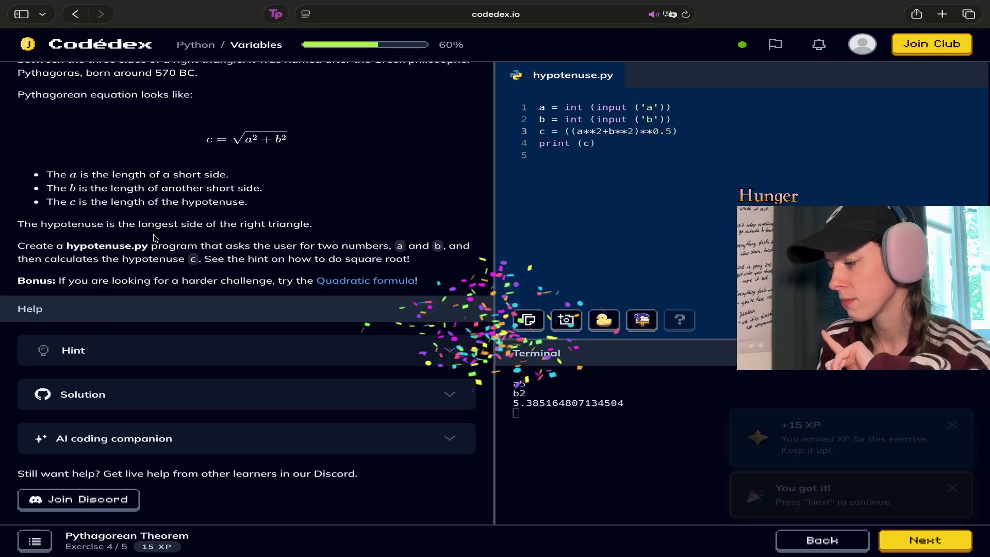
# Dismiss the +15 XP notice and choose Skip on the completed Pythagorean Theorem exercise.
pyautogui.click(951, 415)
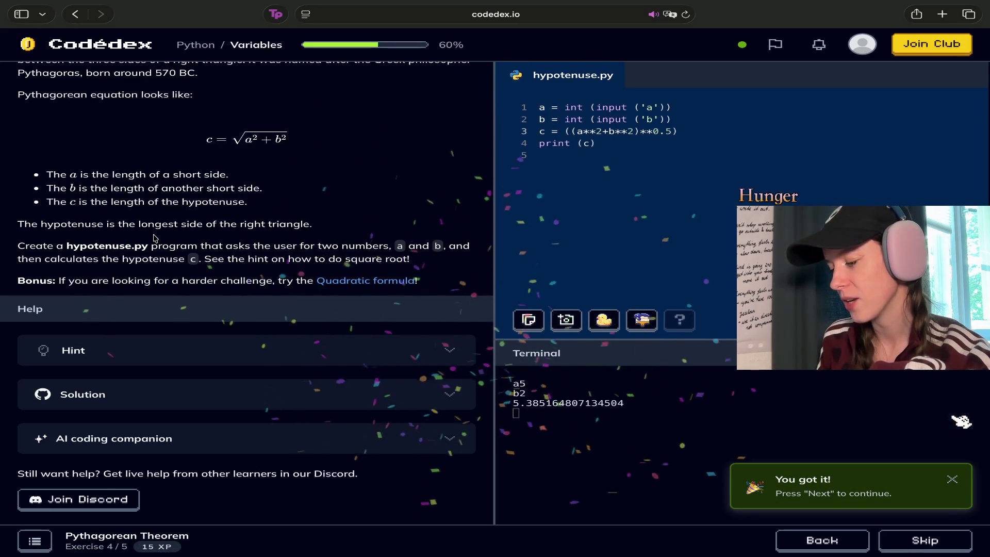
pyautogui.click(952, 479)
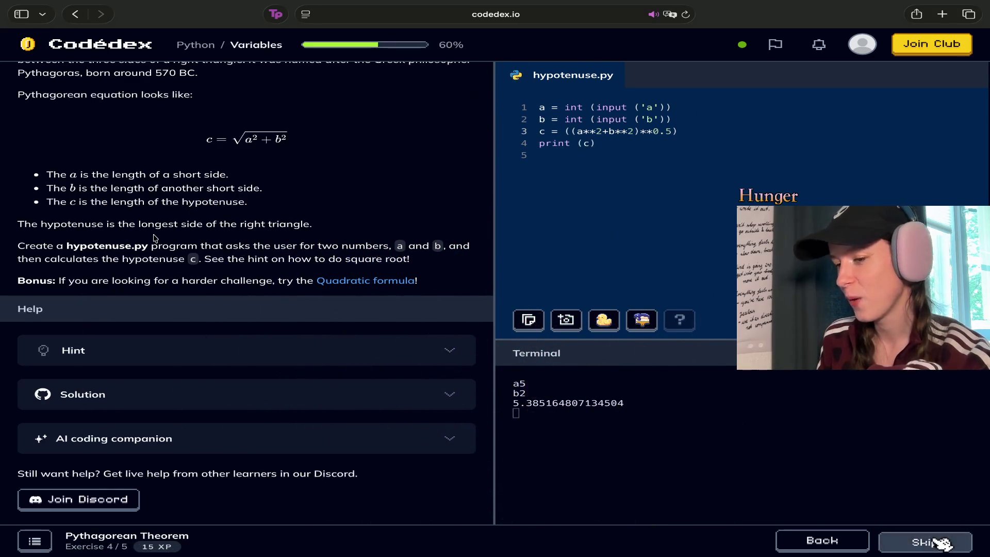
pyautogui.click(943, 542)
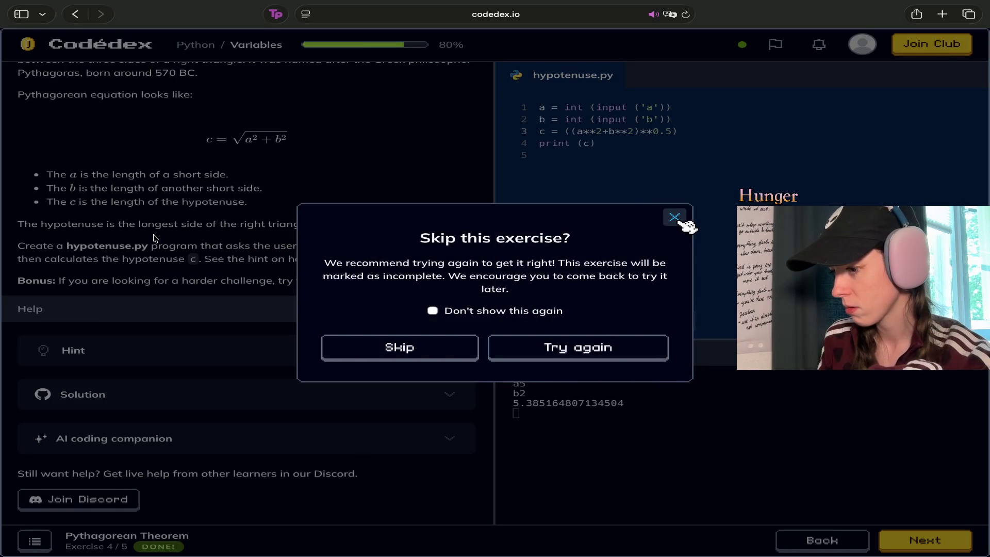
# Answer Try again in the 'Skip this exercise?' prompt to stay on the exercise.
pyautogui.moveTo(629, 236); pyautogui.dragTo(459, 264)
pyautogui.click(459, 267)
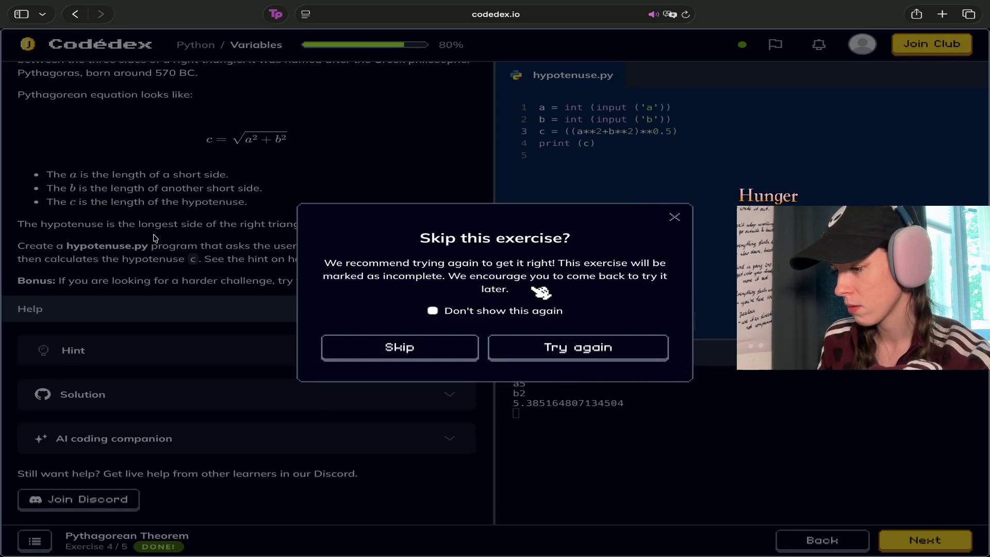
pyautogui.click(570, 348)
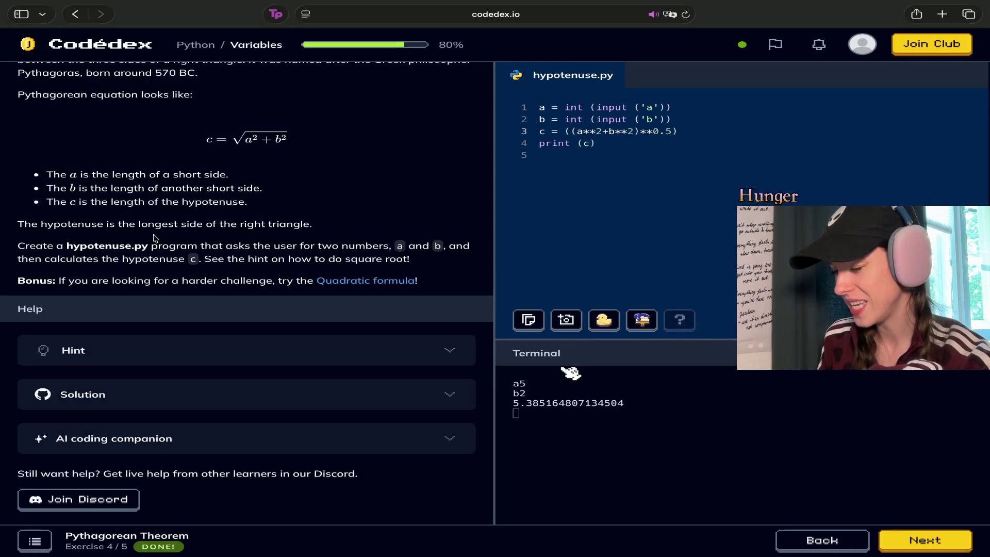
# Rerun hypotenuse.py with inputs 5 and 2, then go on to the Currency exercise.
pyautogui.click(702, 143)
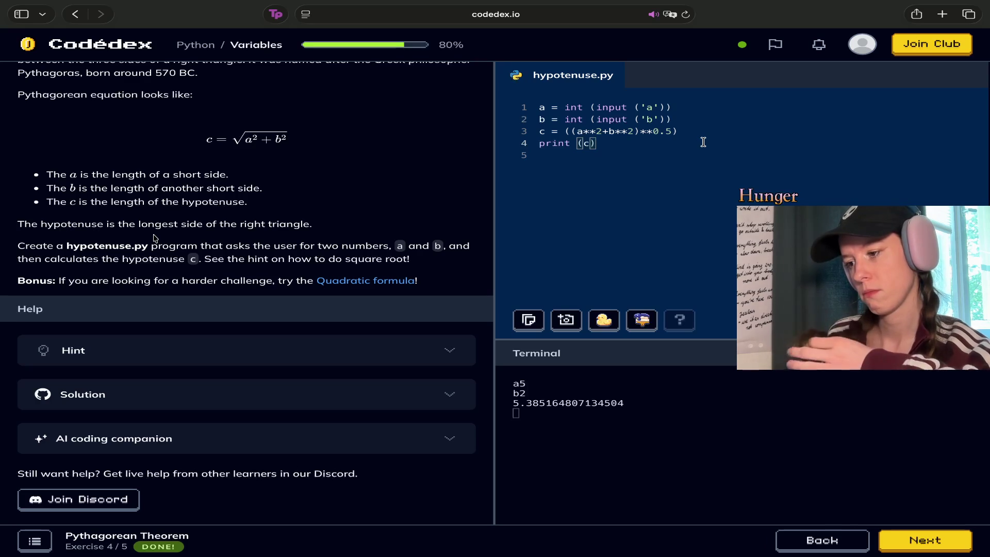
pyautogui.click(958, 320)
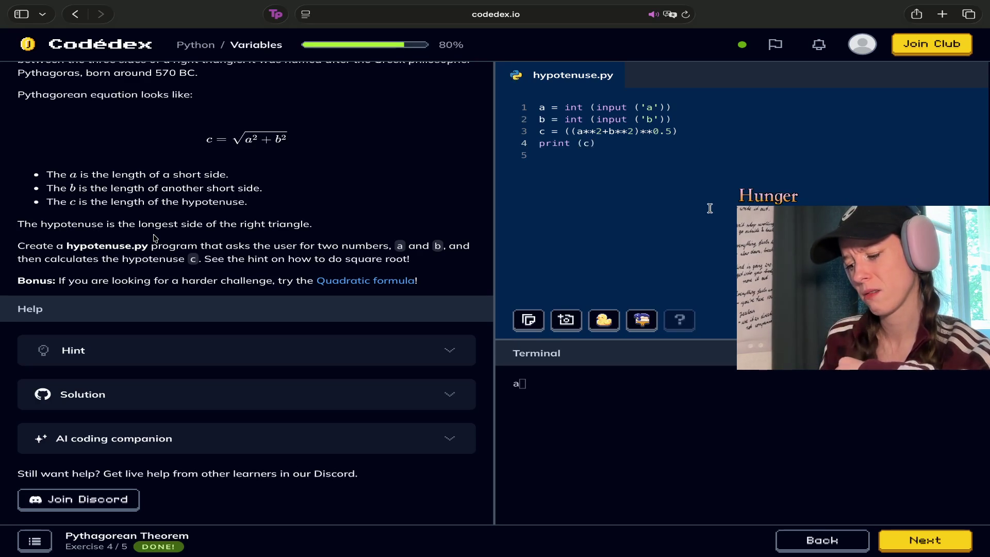
pyautogui.click(597, 402)
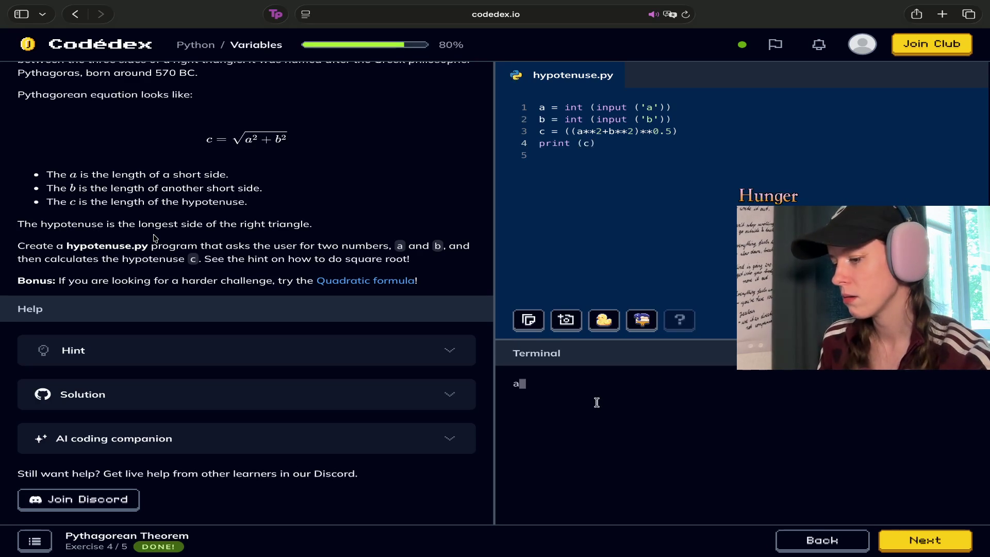
pyautogui.write('5')
pyautogui.press('Return')
pyautogui.write('2')
pyautogui.press('Return')
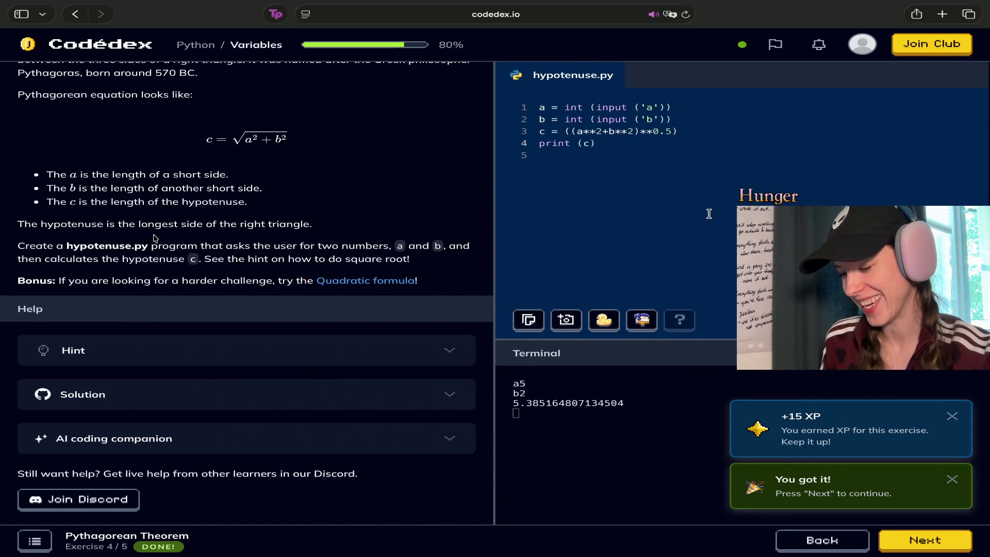
pyautogui.click(925, 541)
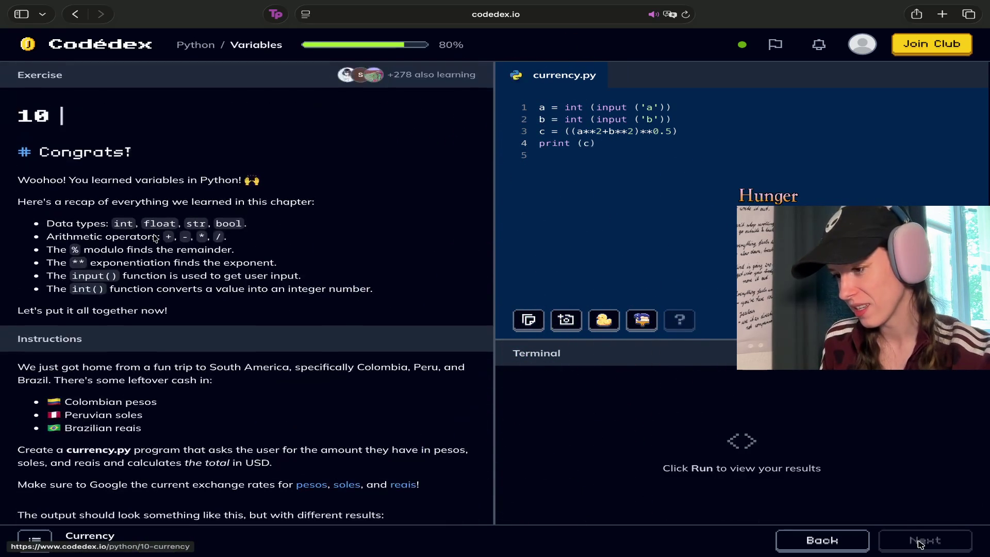